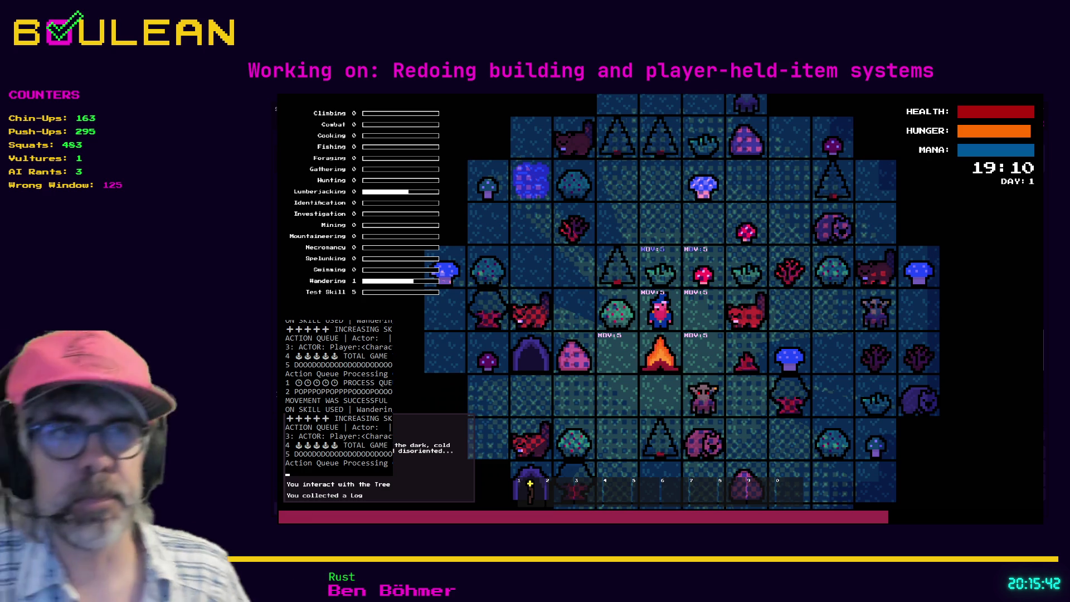
- Forage the red mushroom and chop the nearby tree into a log
{"action": "key", "text": "Right"}
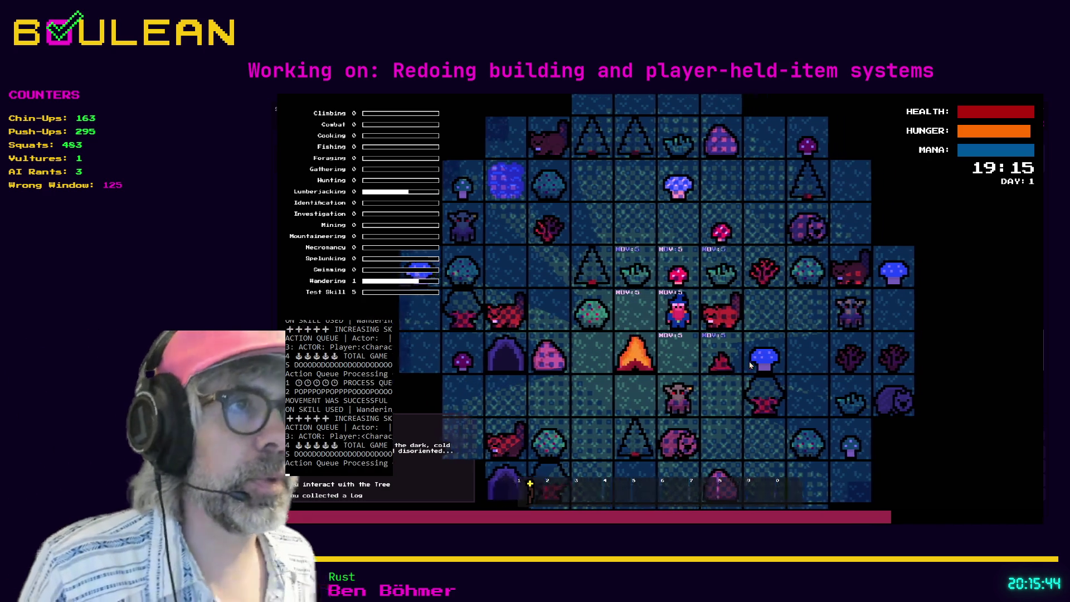
{"action": "key", "text": "Up"}
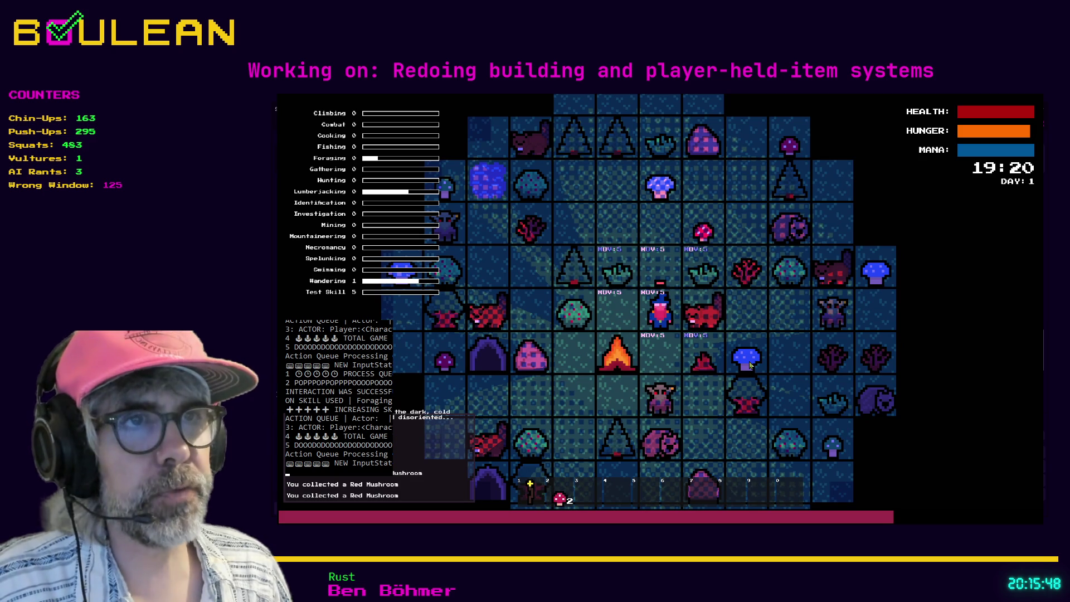
{"action": "key", "text": "Up"}
{"action": "key", "text": "Left"}
{"action": "key", "text": "Left"}
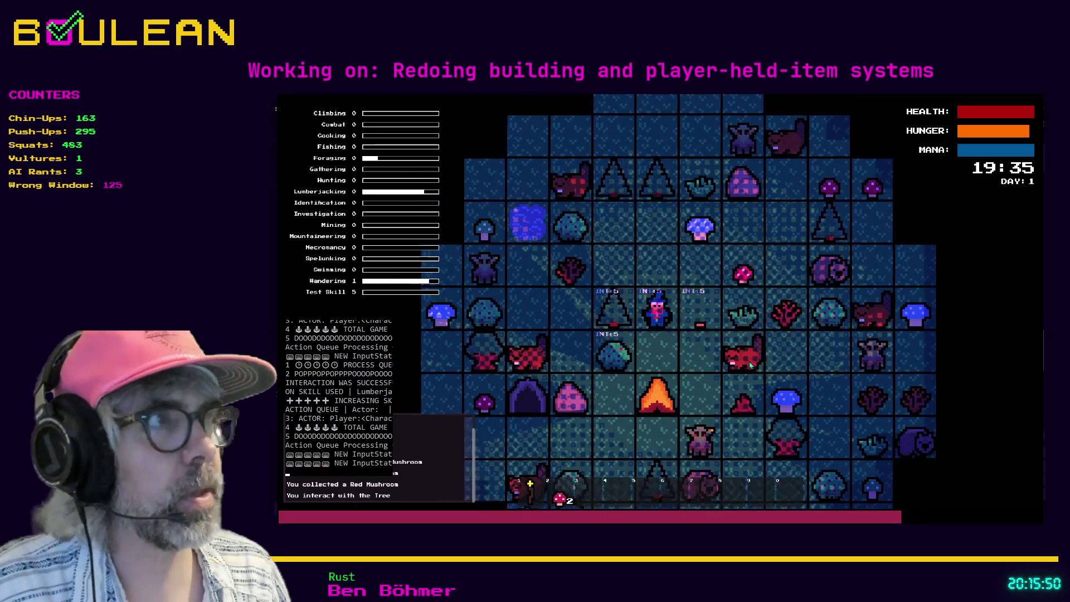
{"action": "key", "text": "Left"}
{"action": "key", "text": "Left"}
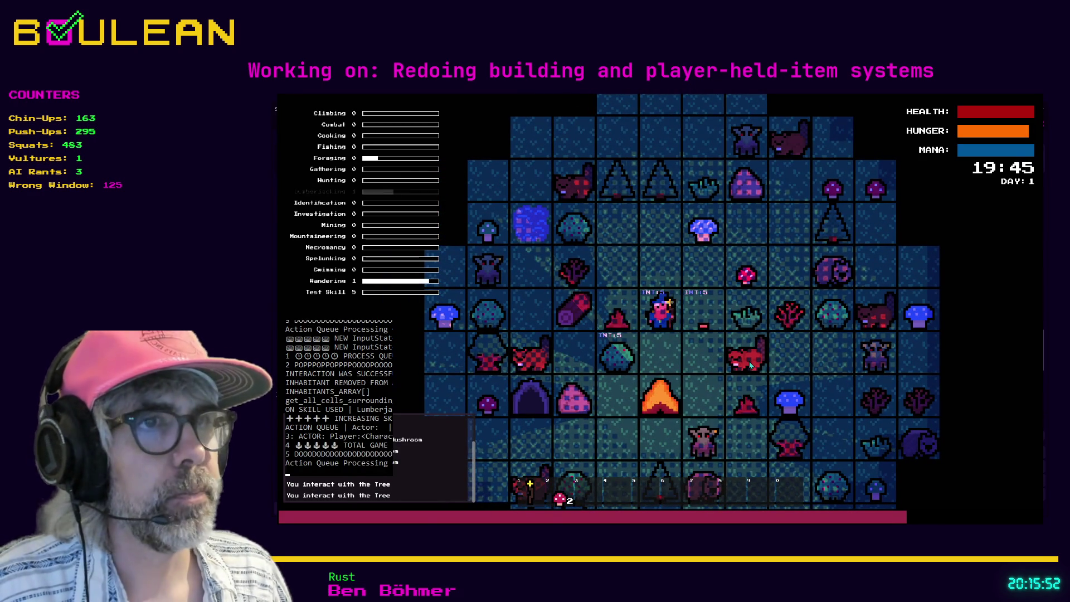
{"action": "key", "text": "Left"}
{"action": "key", "text": "Left"}
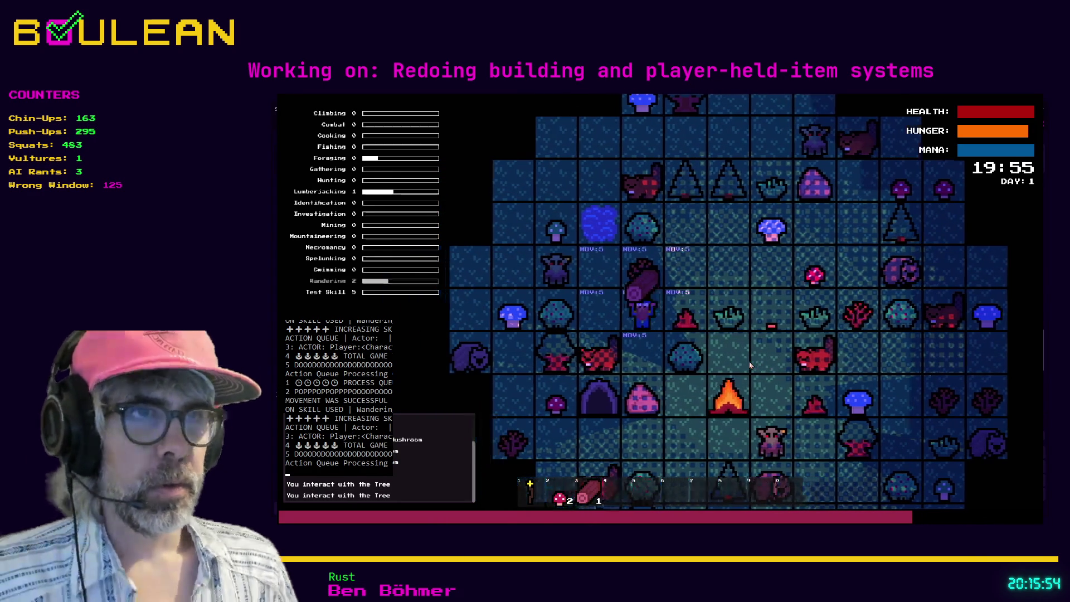
- Craft a campfire from the log and place it right of the player
{"action": "key", "text": "Right"}
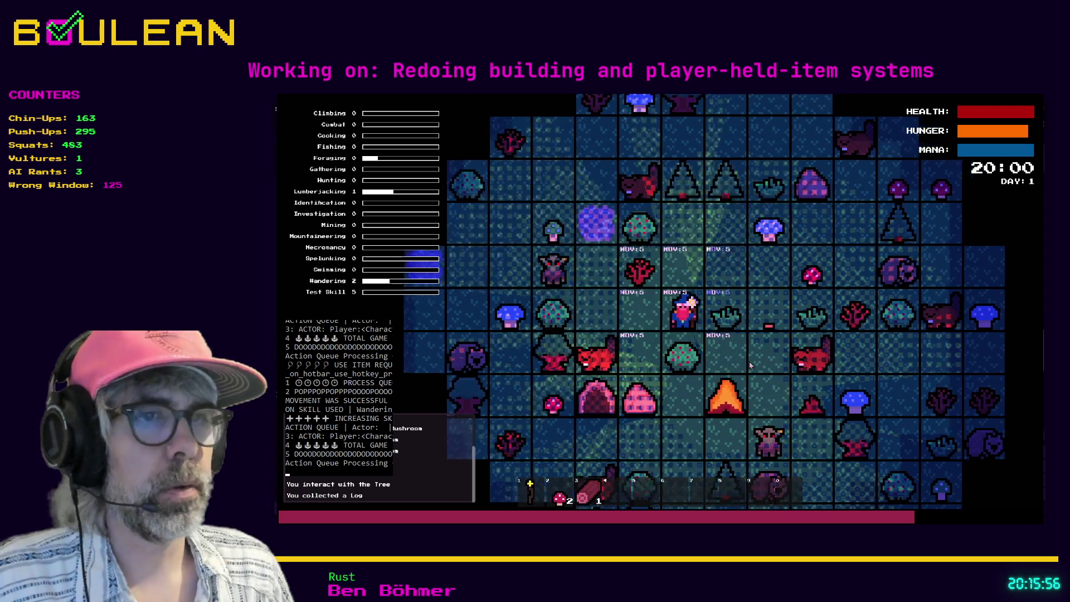
{"action": "key", "text": "Up"}
{"action": "key", "text": "c"}
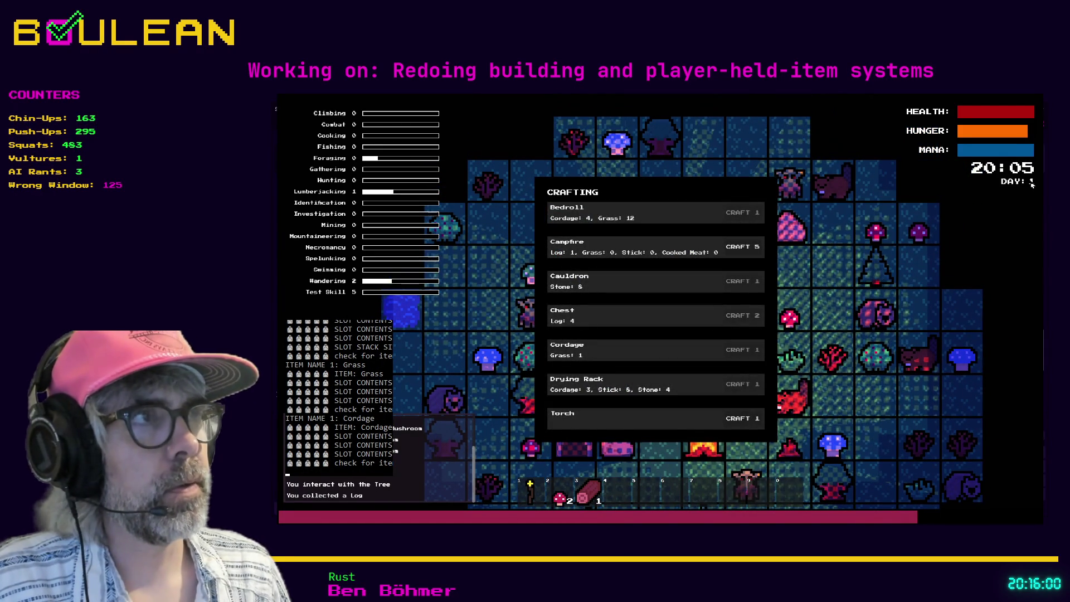
{"action": "left_click", "coordinate": [748, 250]}
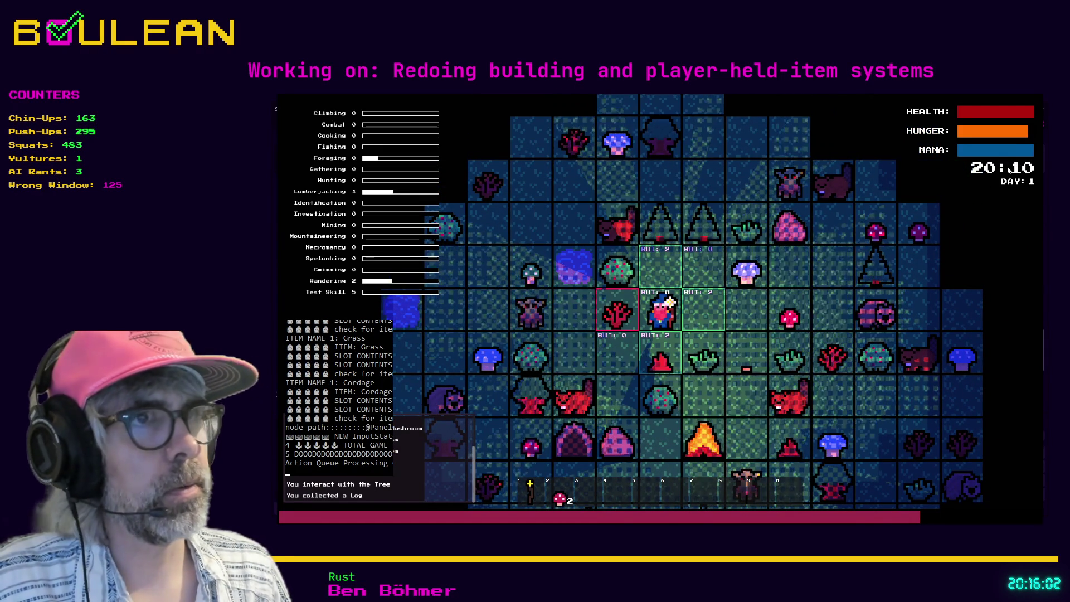
{"action": "left_click", "coordinate": [714, 306]}
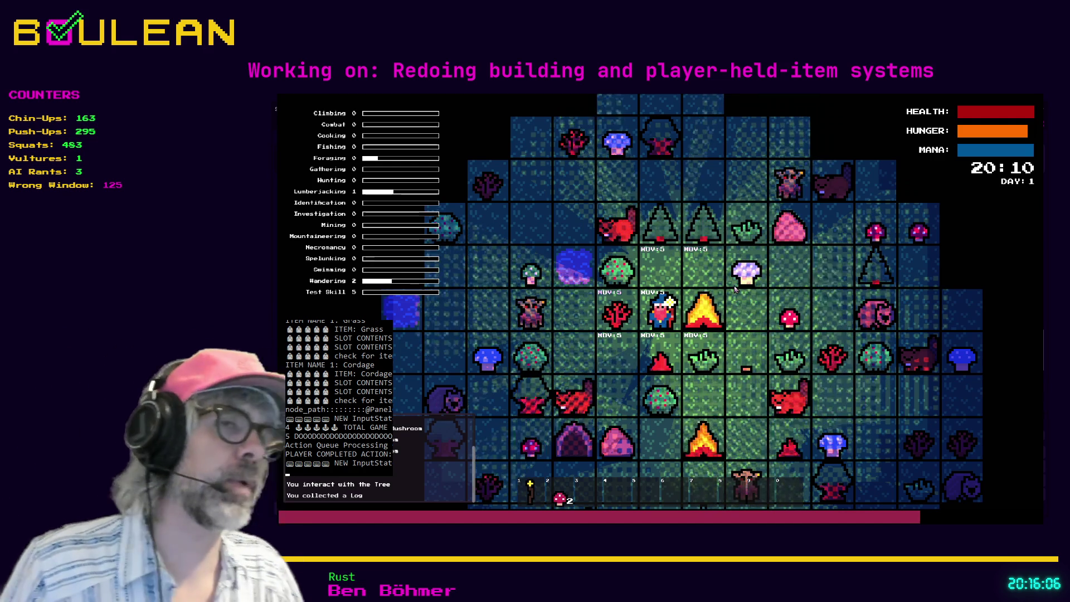
- Walk up-right collecting the blue mushroom and several red mushrooms
{"action": "left_click", "coordinate": [735, 289]}
{"action": "left_click", "coordinate": [734, 288]}
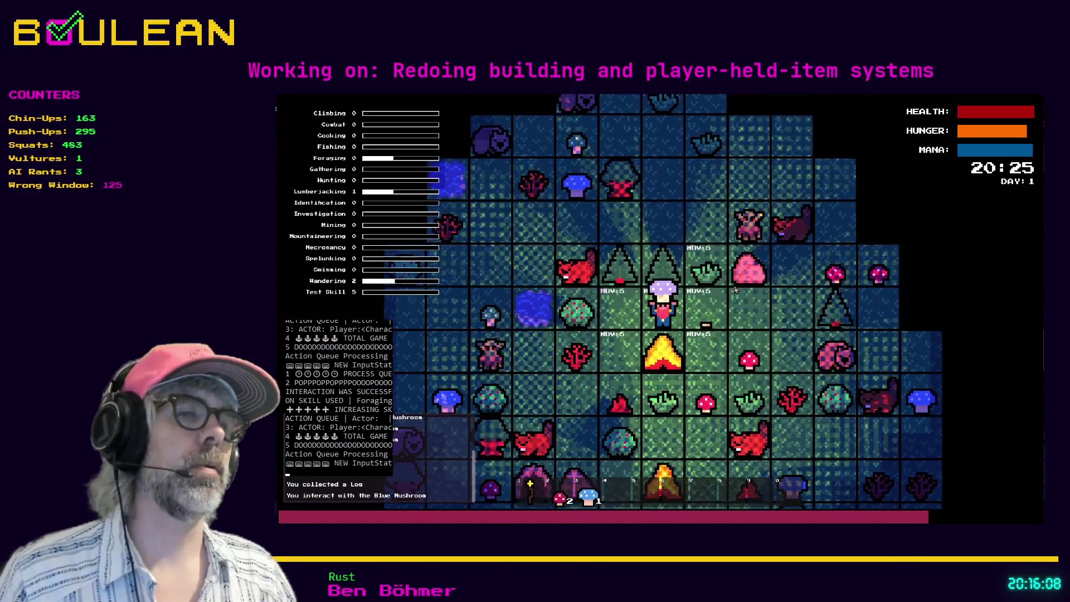
{"action": "left_click", "coordinate": [735, 289]}
{"action": "left_click", "coordinate": [734, 289]}
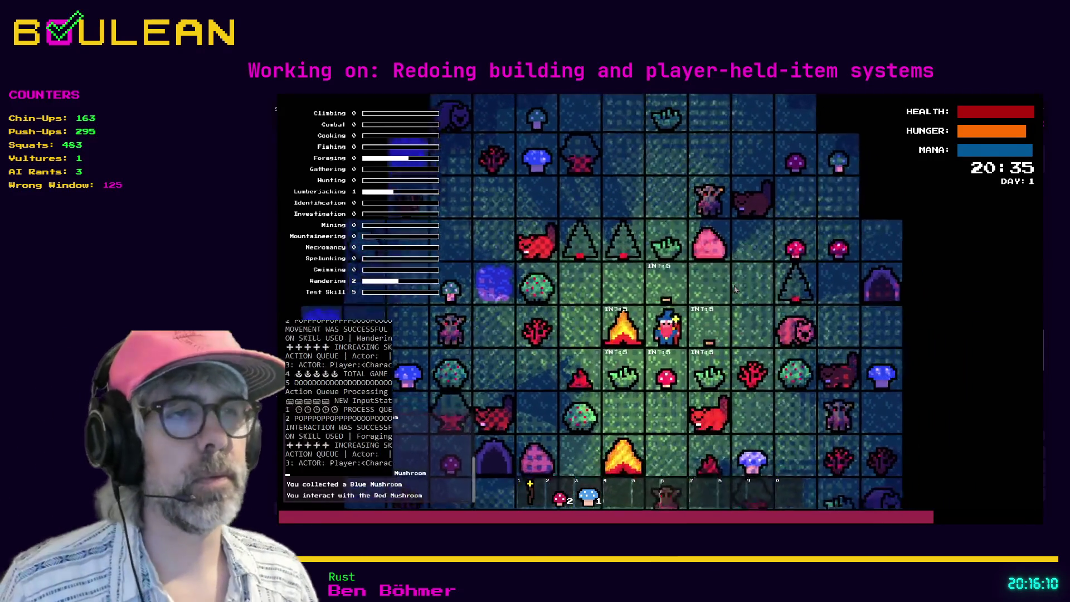
{"action": "left_click", "coordinate": [734, 289]}
{"action": "left_click", "coordinate": [735, 289]}
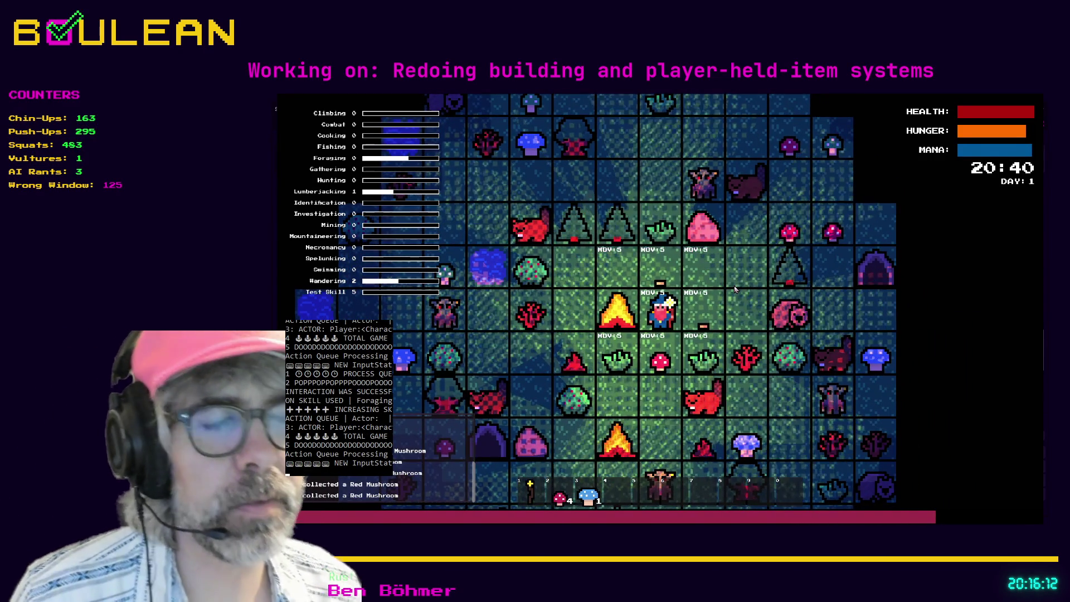
{"action": "left_click", "coordinate": [735, 289]}
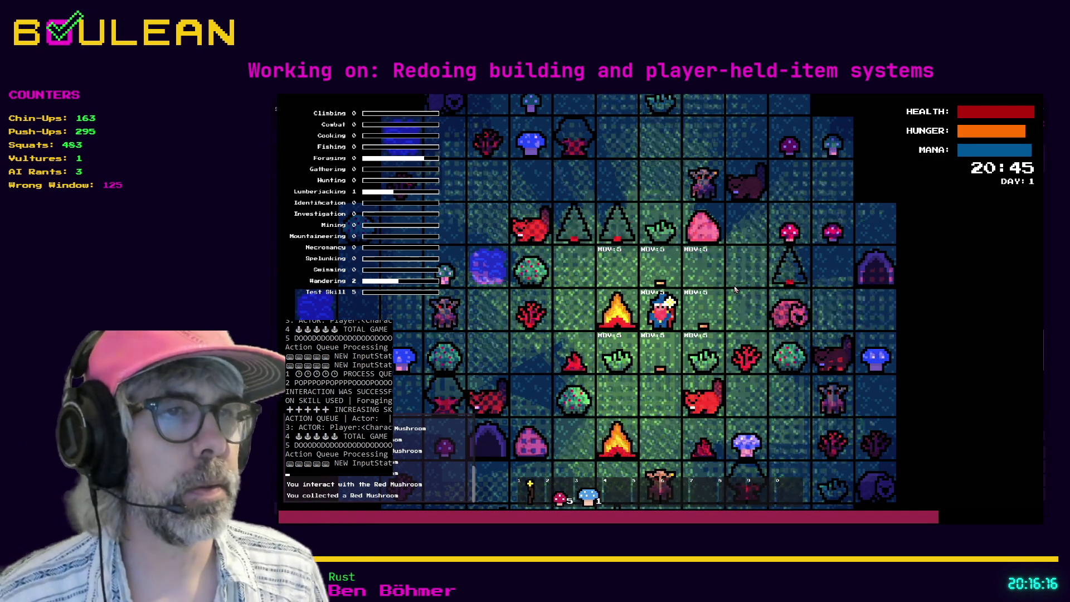
- Gather two grass tufts, attack the beaver, then stop the game with F8
{"action": "key", "text": "s"}
{"action": "key", "text": "e"}
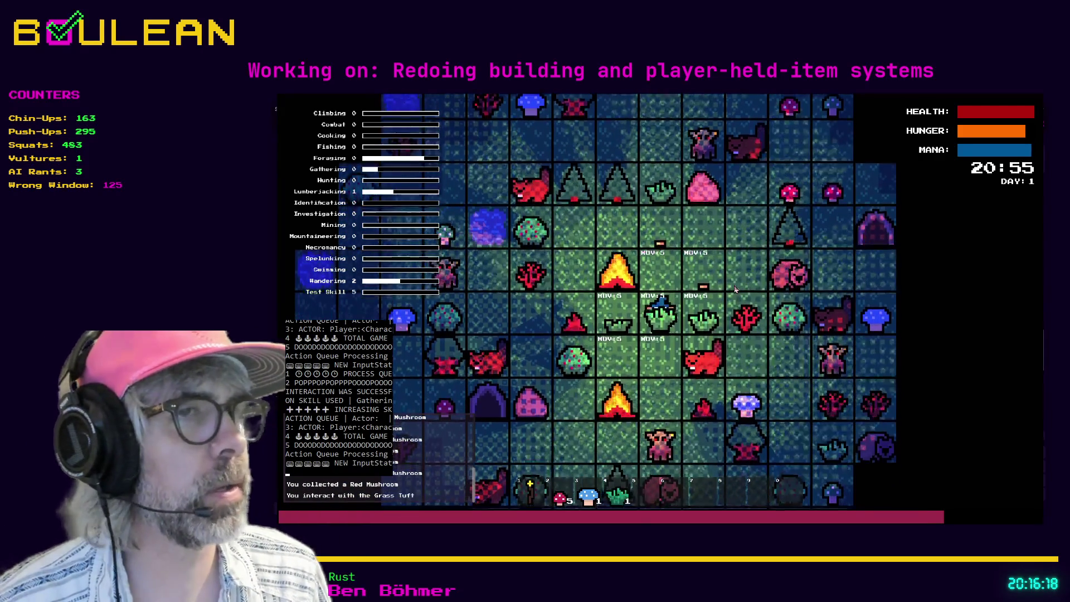
{"action": "key", "text": "e"}
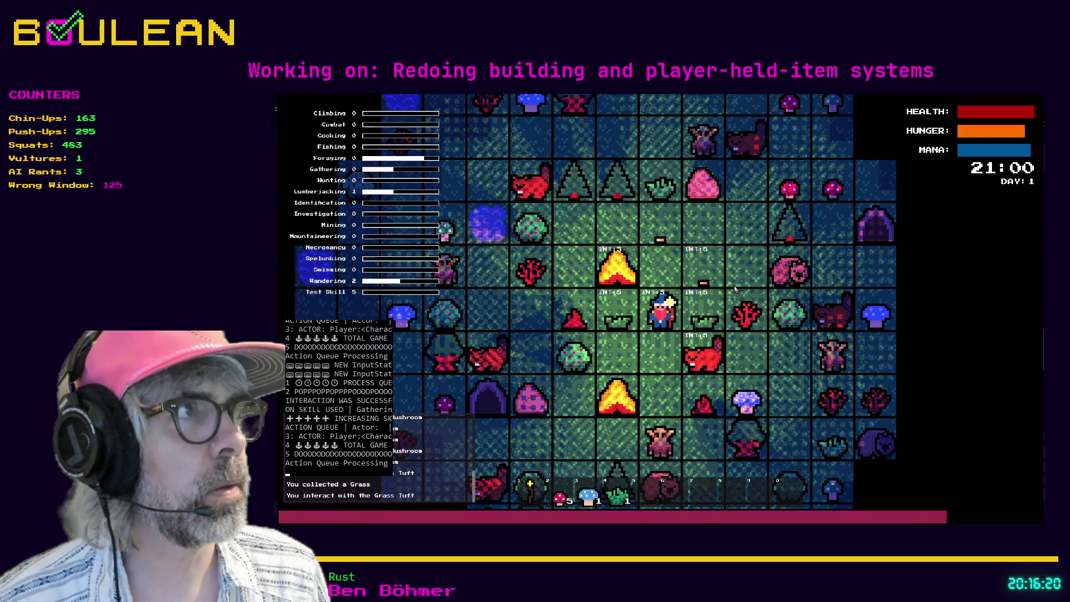
{"action": "key", "text": "e"}
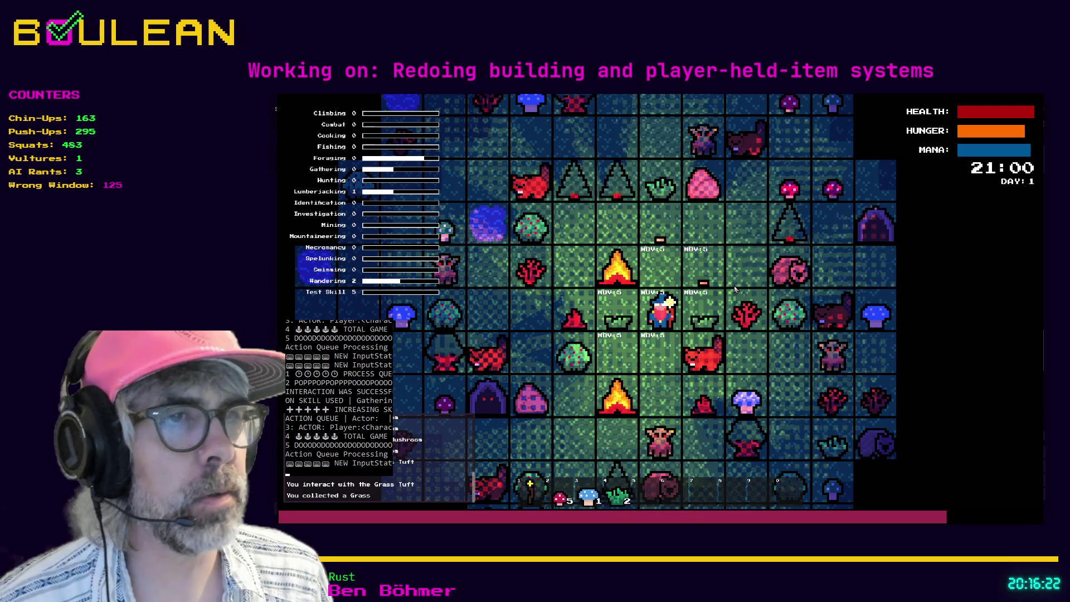
{"action": "key", "text": "s"}
{"action": "key", "text": "e"}
{"action": "key", "text": "e"}
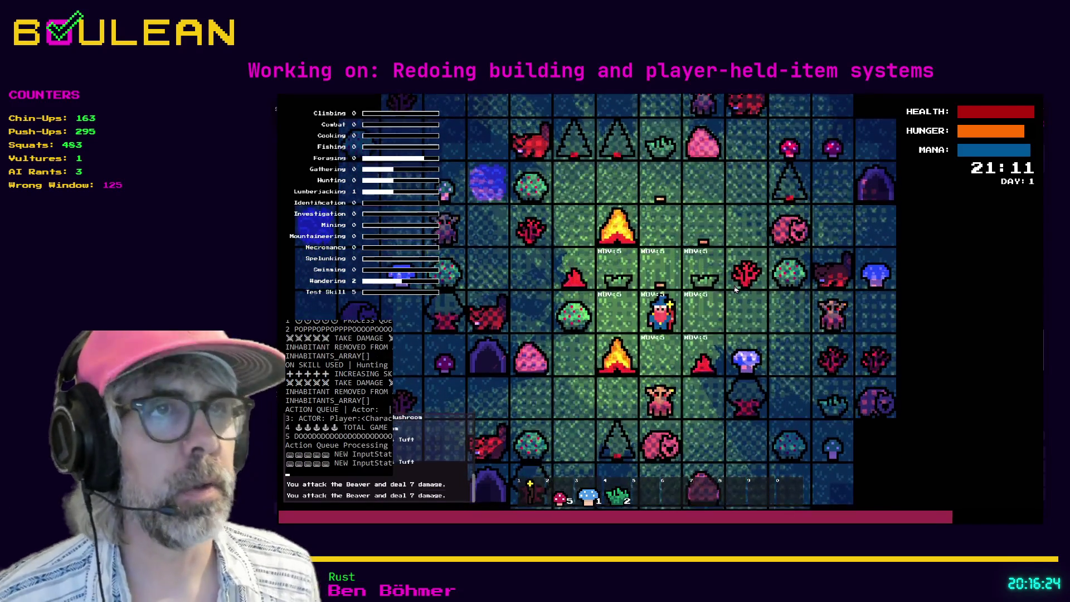
{"action": "key", "text": "F8"}
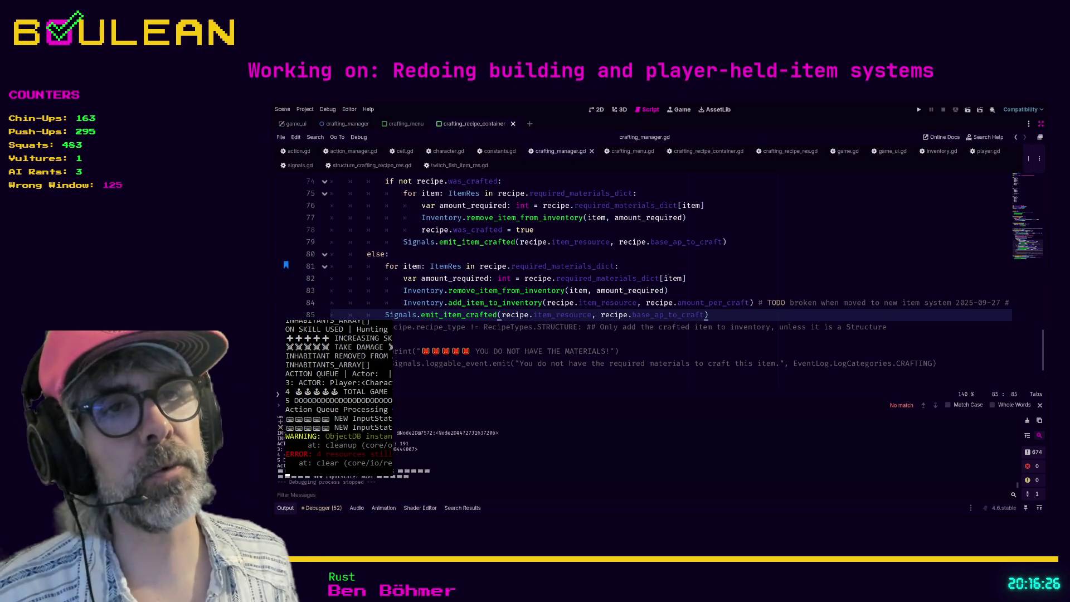
- Delete leftover lines 86–88 after the crafted-item signal in crafting_manager.gd
{"action": "left_click", "coordinate": [712, 340]}
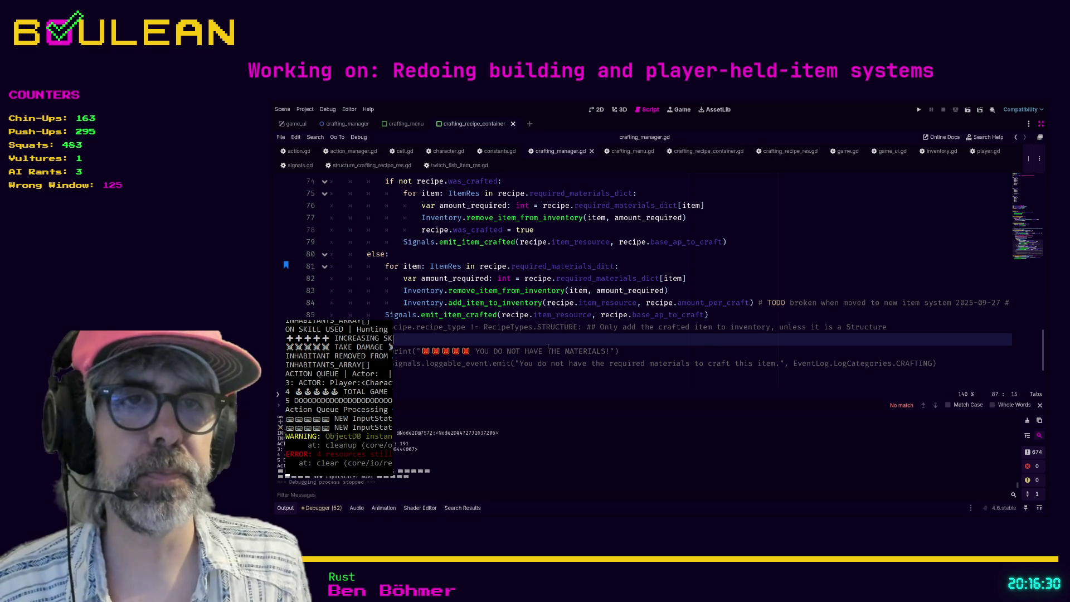
{"action": "left_click_drag", "start_coordinate": [420, 372], "coordinate": [387, 326]}
{"action": "key", "text": "Delete"}
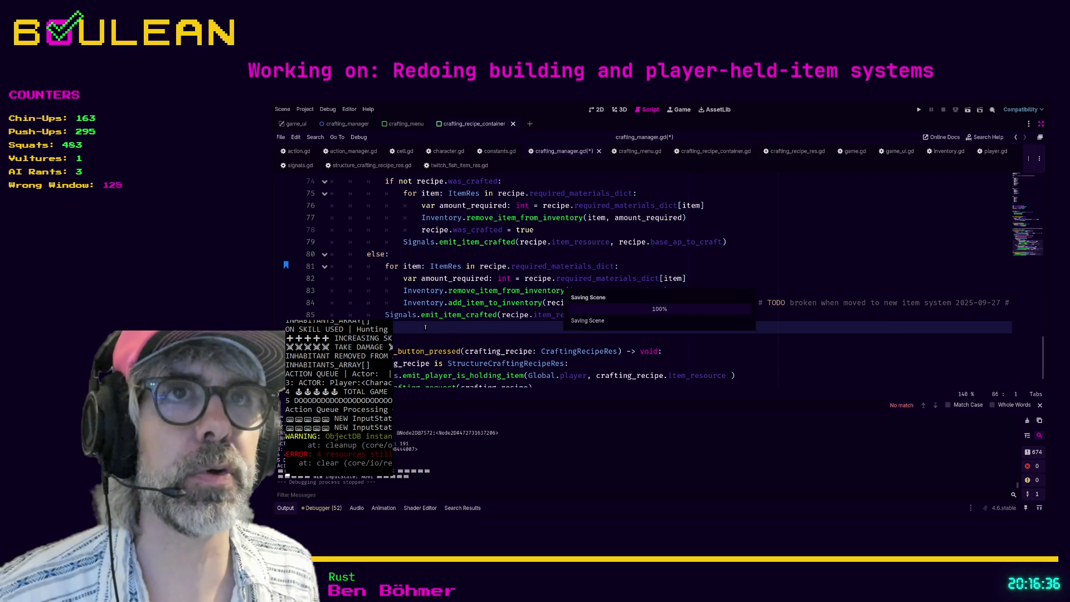
- Bring up action_manager.gd's process_queue code with the Output panel hidden
{"action": "left_click", "coordinate": [620, 153]}
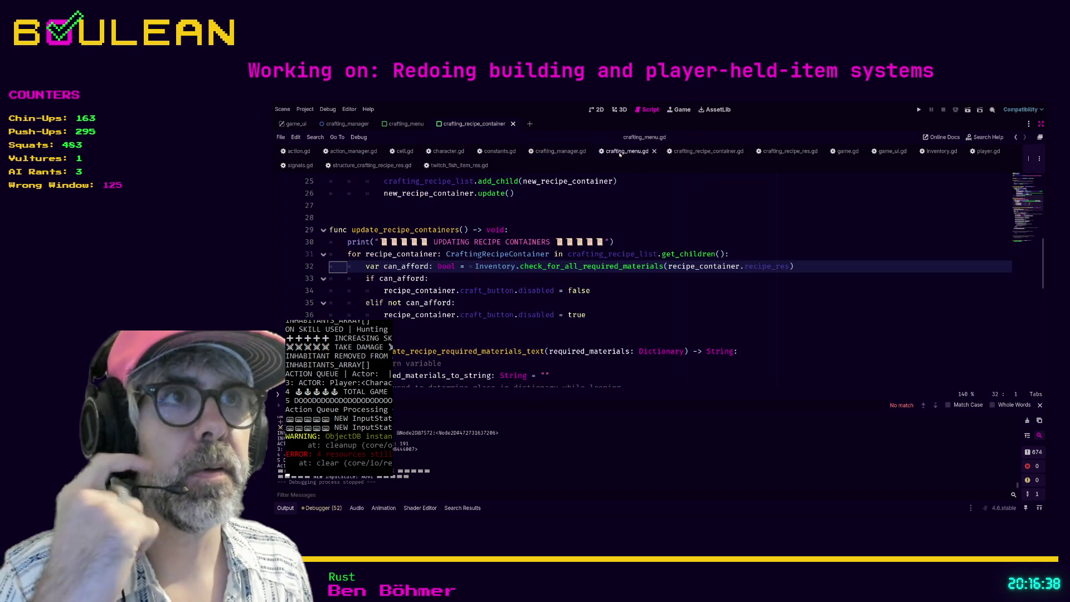
{"action": "scroll", "coordinate": [614, 283], "scroll_direction": "down", "scroll_amount": 10}
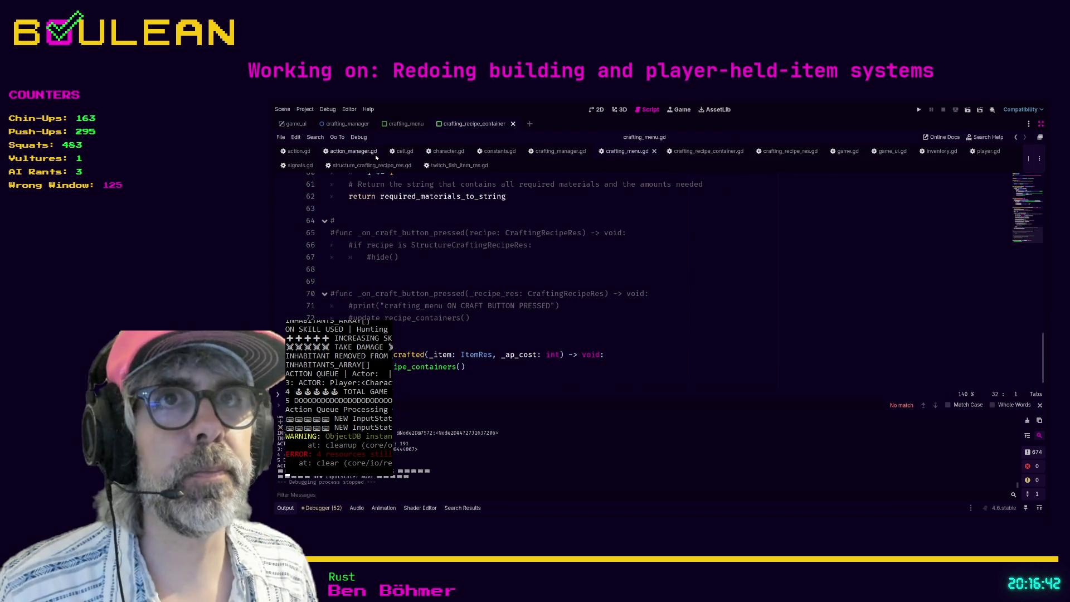
{"action": "left_click", "coordinate": [353, 151]}
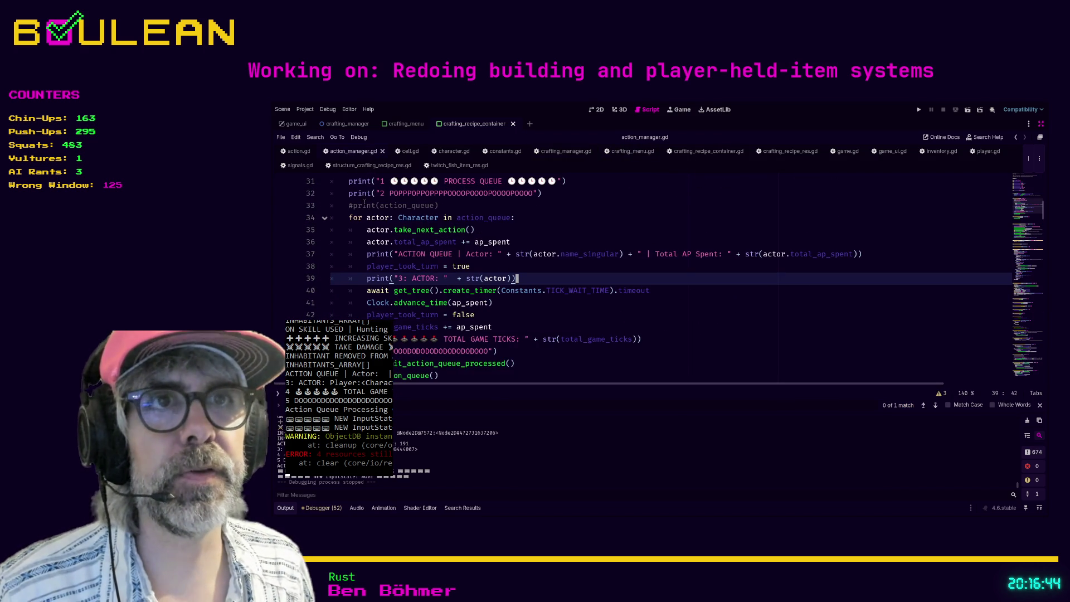
{"action": "left_click", "coordinate": [581, 229]}
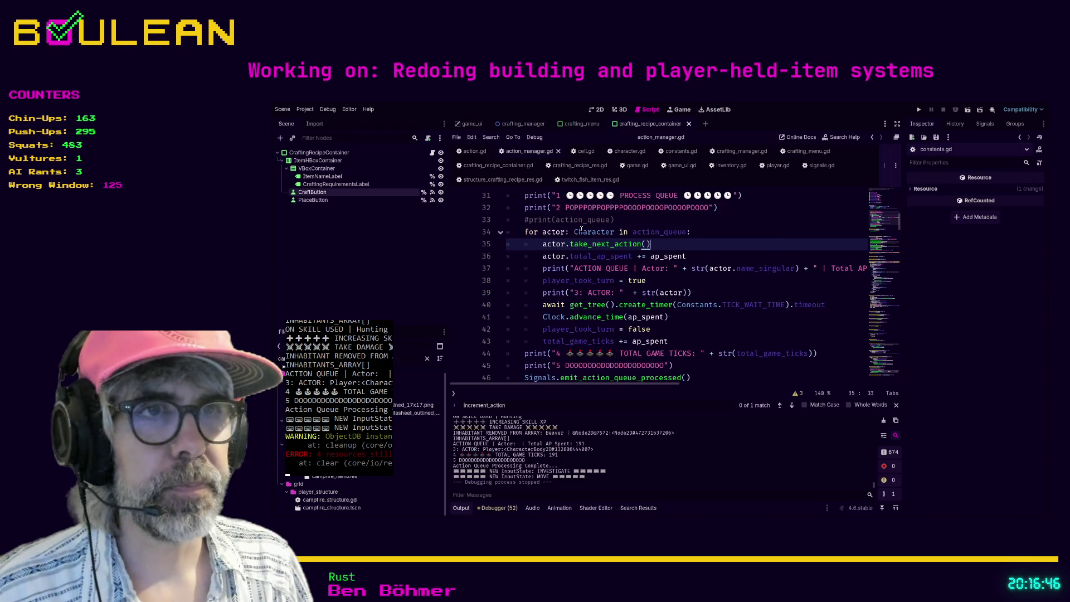
{"action": "key", "text": "ctrl+j"}
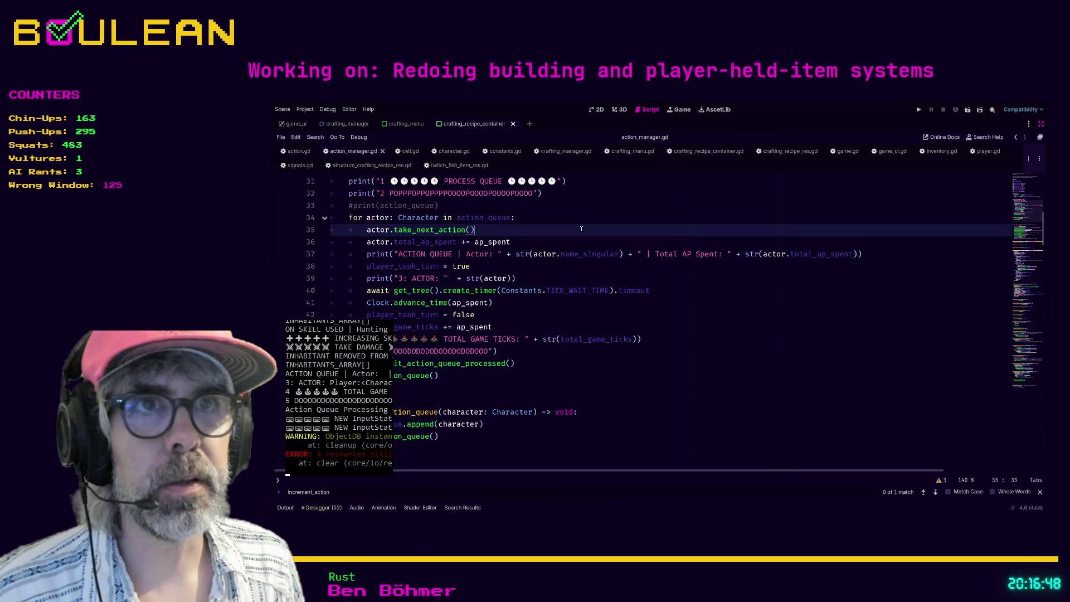
{"action": "left_click", "coordinate": [501, 352]}
{"action": "scroll", "coordinate": [477, 226], "scroll_direction": "up", "scroll_amount": 1}
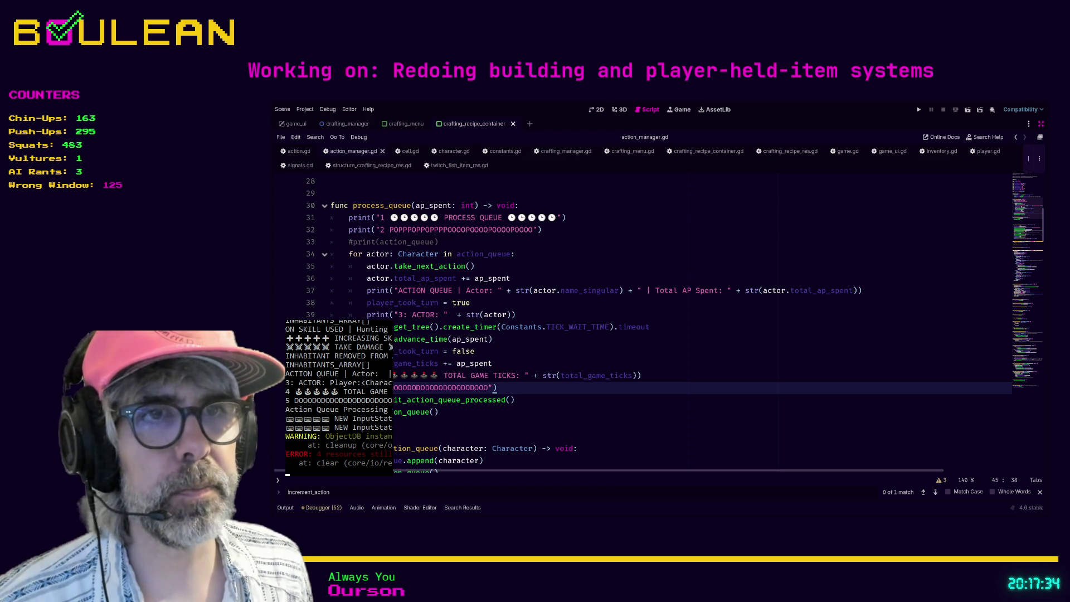
- Delete the line 45 and actor debug prints and strip the emoji from the game ticks print
{"action": "key", "text": "shift+Home"}
{"action": "key", "text": "BackSpace"}
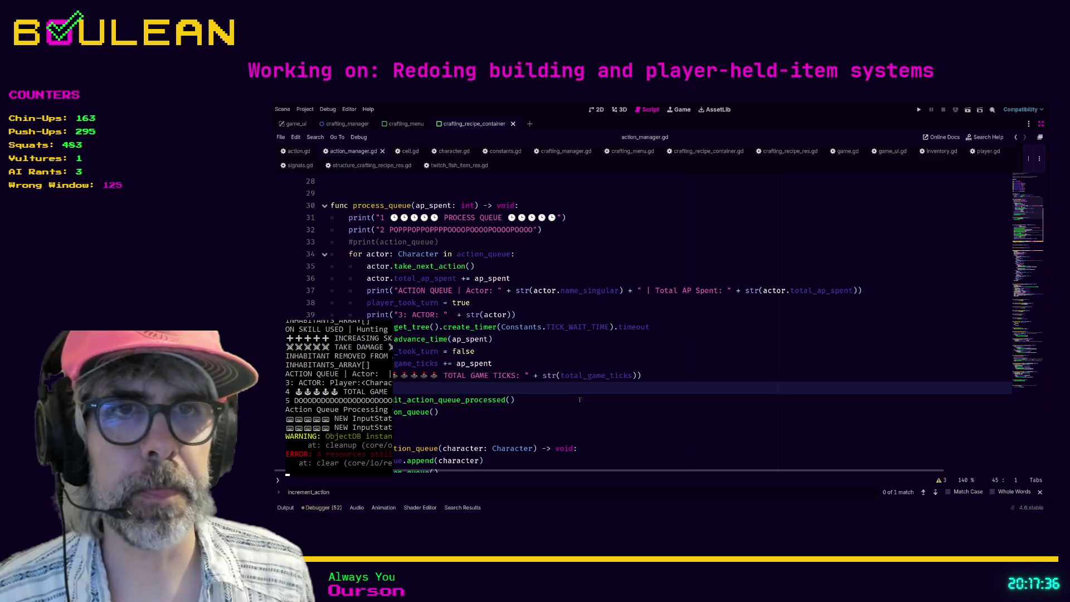
{"action": "key", "text": "BackSpace"}
{"action": "key", "text": "Home"}
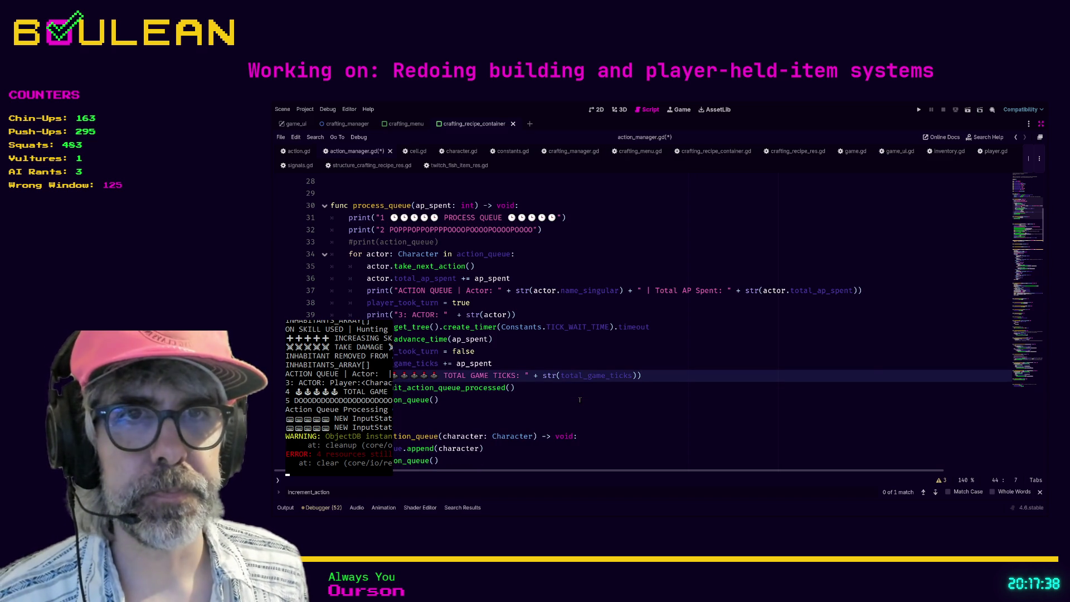
{"action": "key", "text": "BackSpace"}
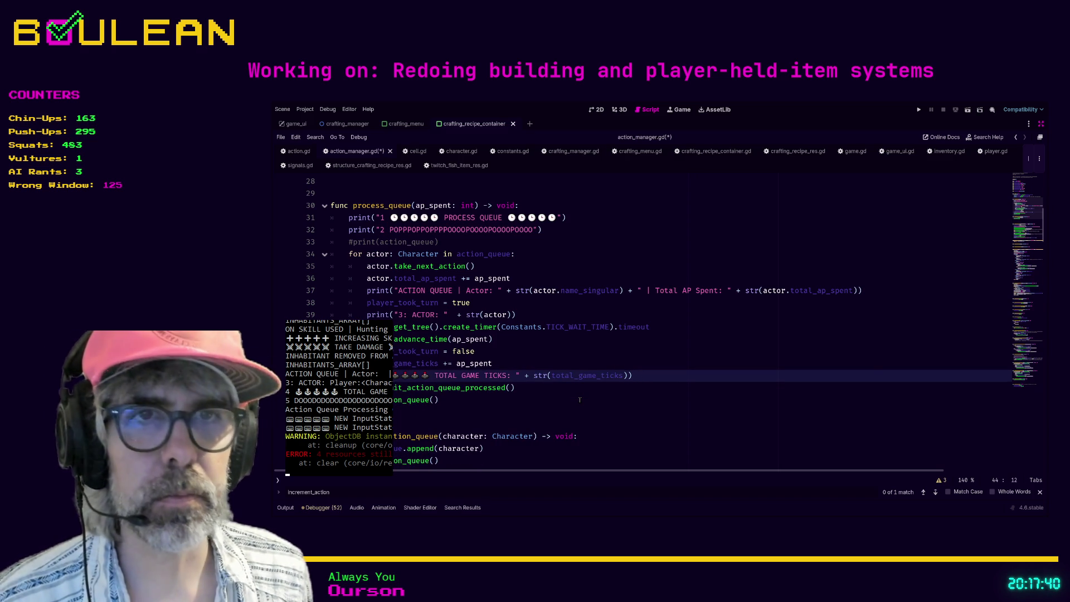
{"action": "key", "text": "Up"}
{"action": "key", "text": "Up"}
{"action": "key", "text": "Up"}
{"action": "key", "text": "Up"}
{"action": "key", "text": "Right"}
{"action": "key", "text": "shift+Home"}
{"action": "key", "text": "shift+Home"}
{"action": "key", "text": "BackSpace"}
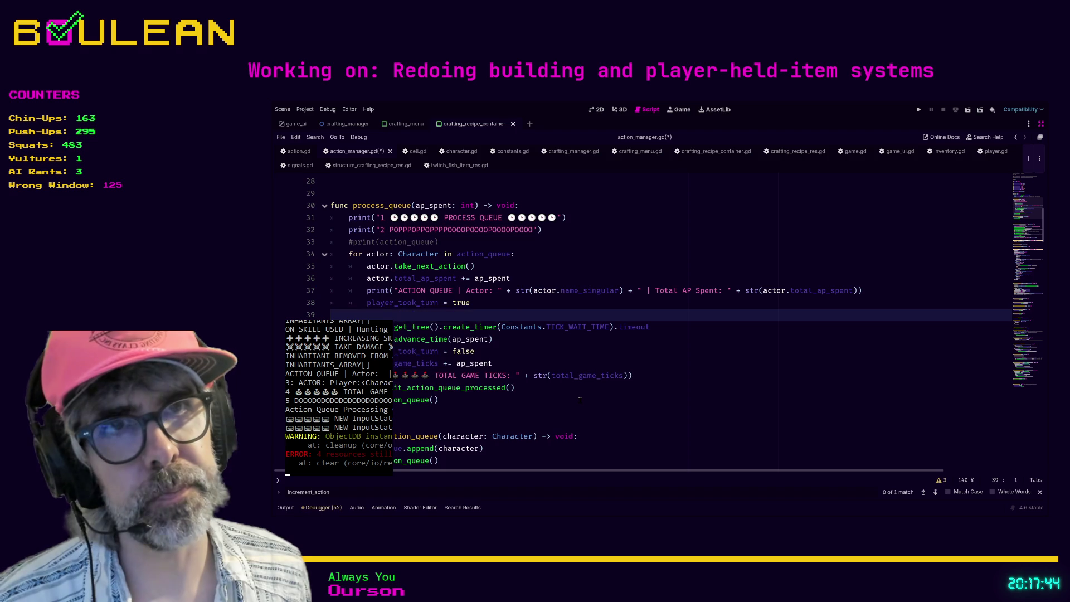
{"action": "key", "text": "BackSpace"}
{"action": "key", "text": "Up"}
{"action": "key", "text": "Up"}
{"action": "key", "text": "Up"}
{"action": "key", "text": "Up"}
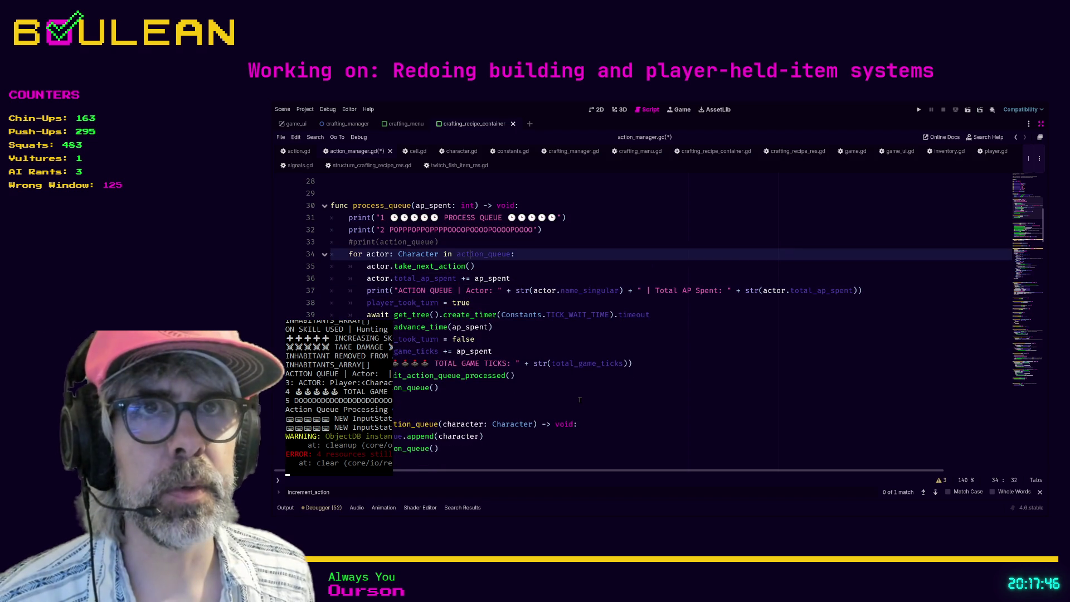
- Uncomment print(action_queue), delete the POPPP debug print, and save action_manager.gd
{"action": "key", "text": "ctrl+k"}
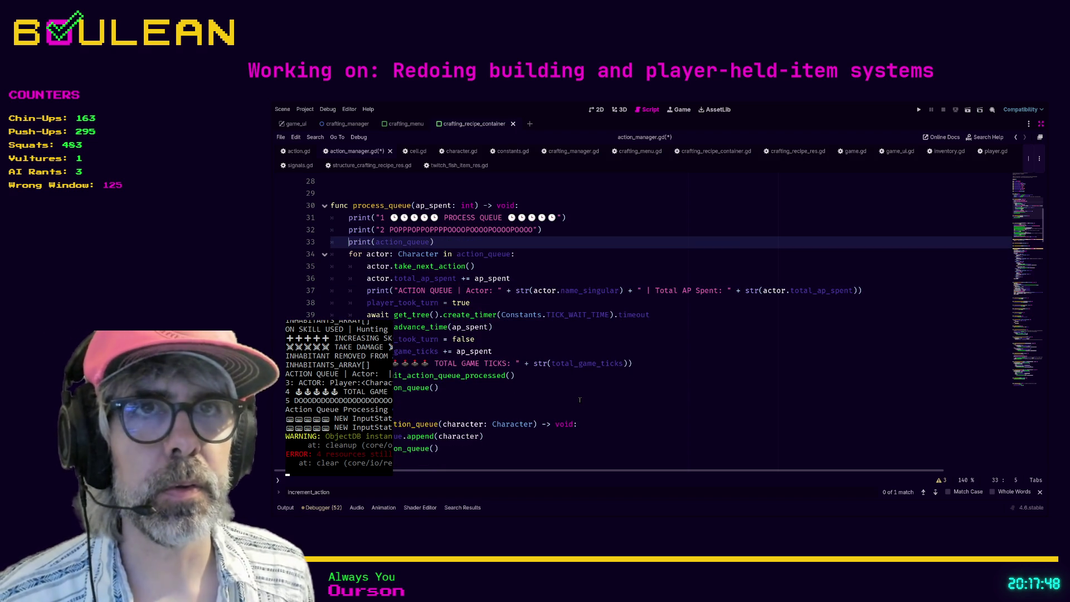
{"action": "key", "text": "Up"}
{"action": "key", "text": "shift+End"}
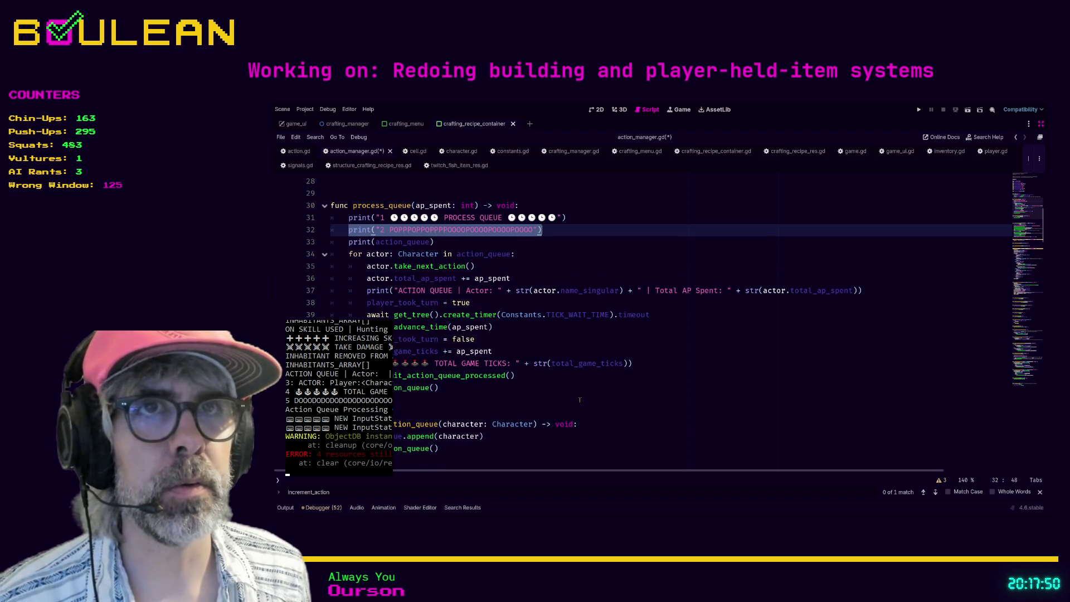
{"action": "key", "text": "BackSpace"}
{"action": "key", "text": "BackSpace"}
{"action": "key", "text": "Down"}
{"action": "key", "text": "Down"}
{"action": "key", "text": "Down"}
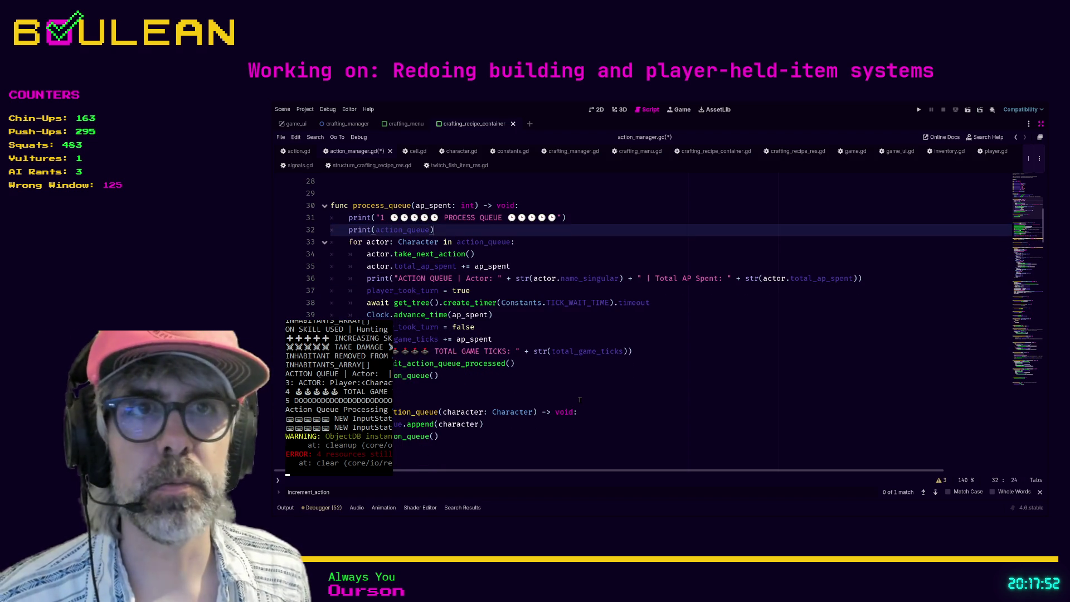
{"action": "key", "text": "Up"}
{"action": "key", "text": "ctrl+s"}
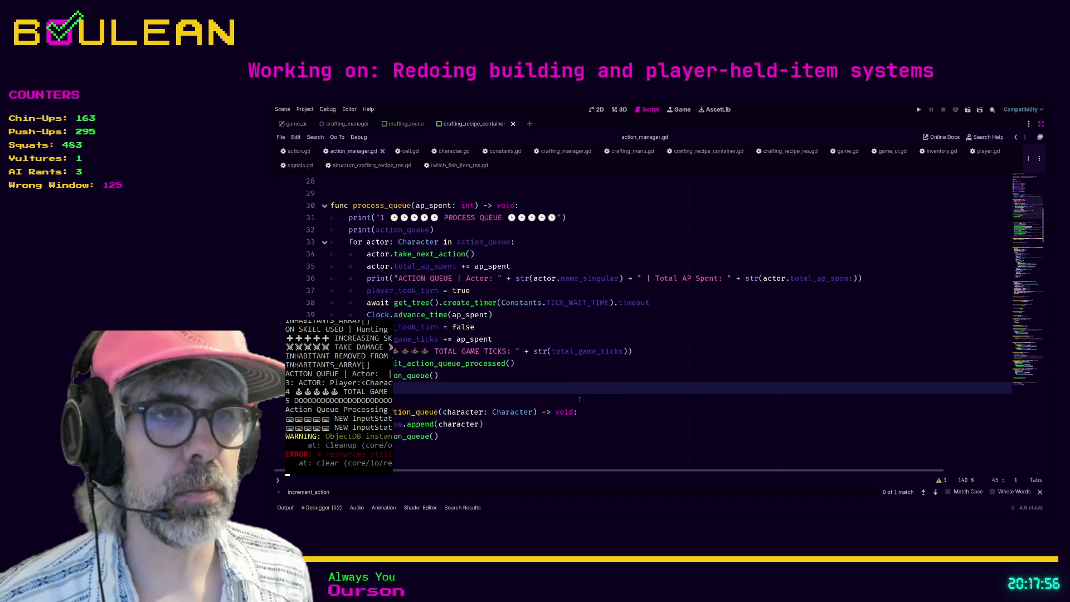
{"action": "key", "text": "Down"}
{"action": "key", "text": "Down"}
{"action": "key", "text": "Down"}
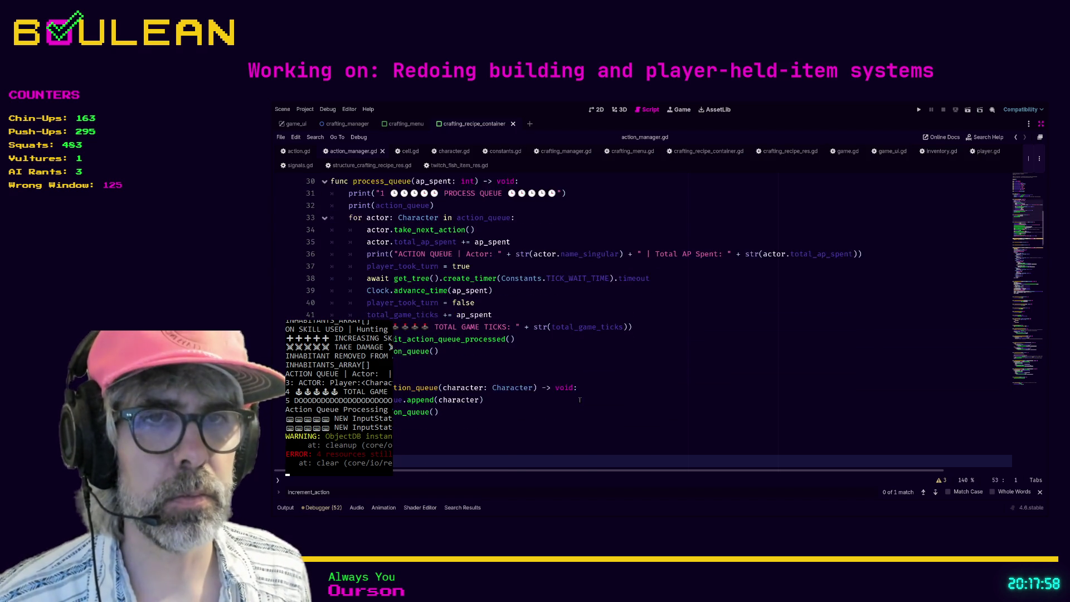
{"action": "key", "text": "Up"}
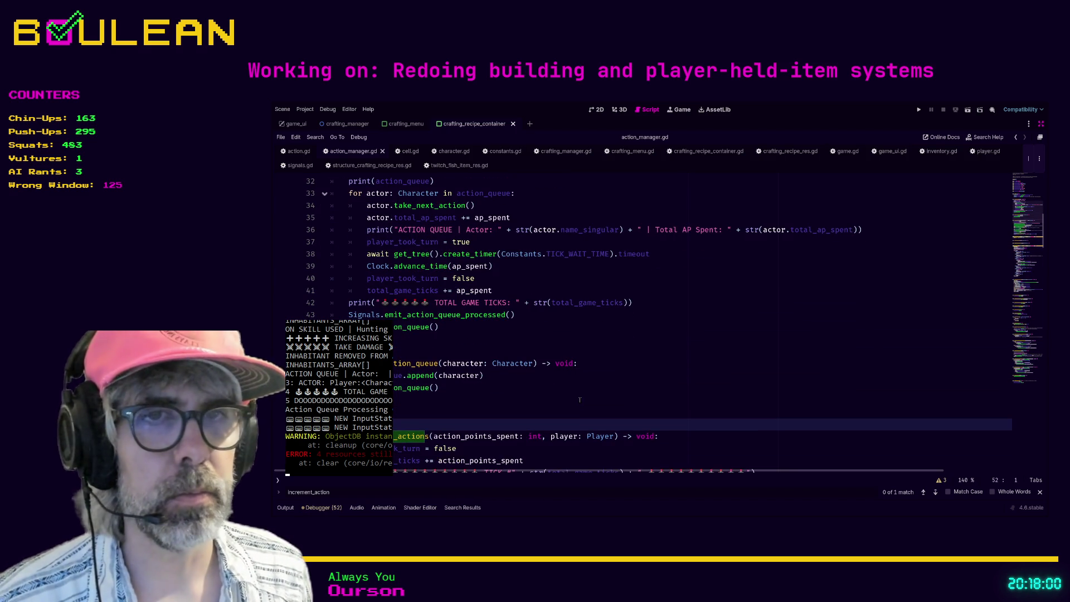
{"action": "key", "text": "Up"}
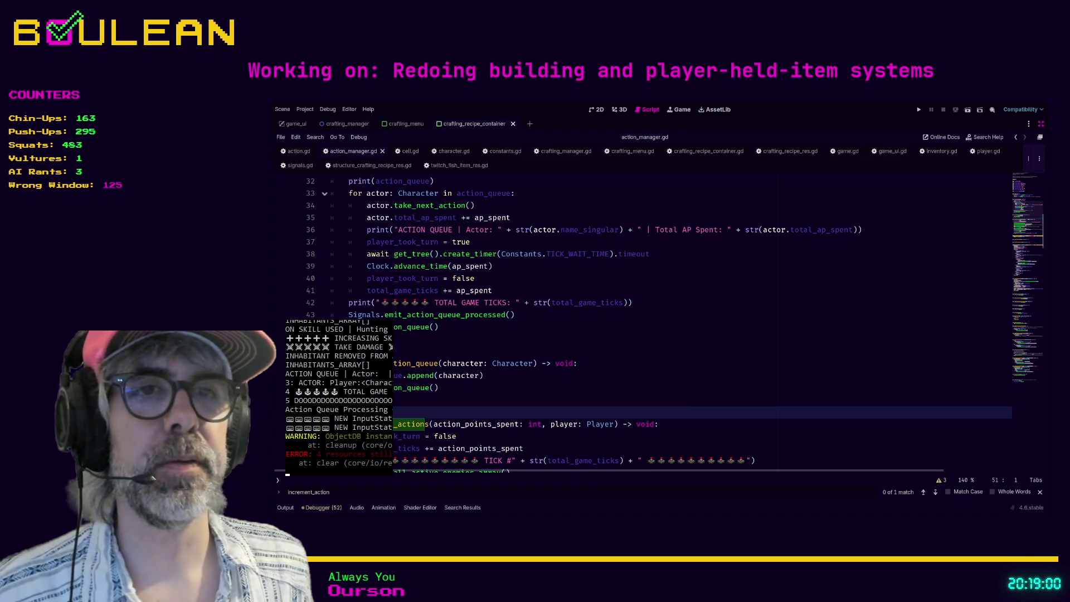
- Step through the increment_actions body, then bring up the Discord server in the browser
{"action": "key", "text": "Down"}
{"action": "key", "text": "Down"}
{"action": "key", "text": "Down"}
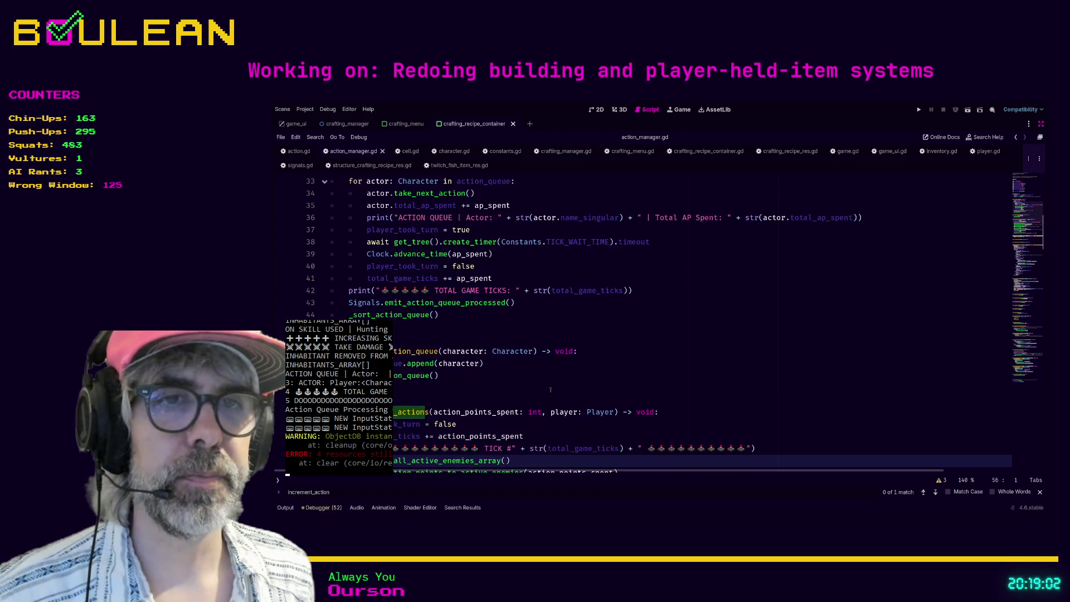
{"action": "key", "text": "Down"}
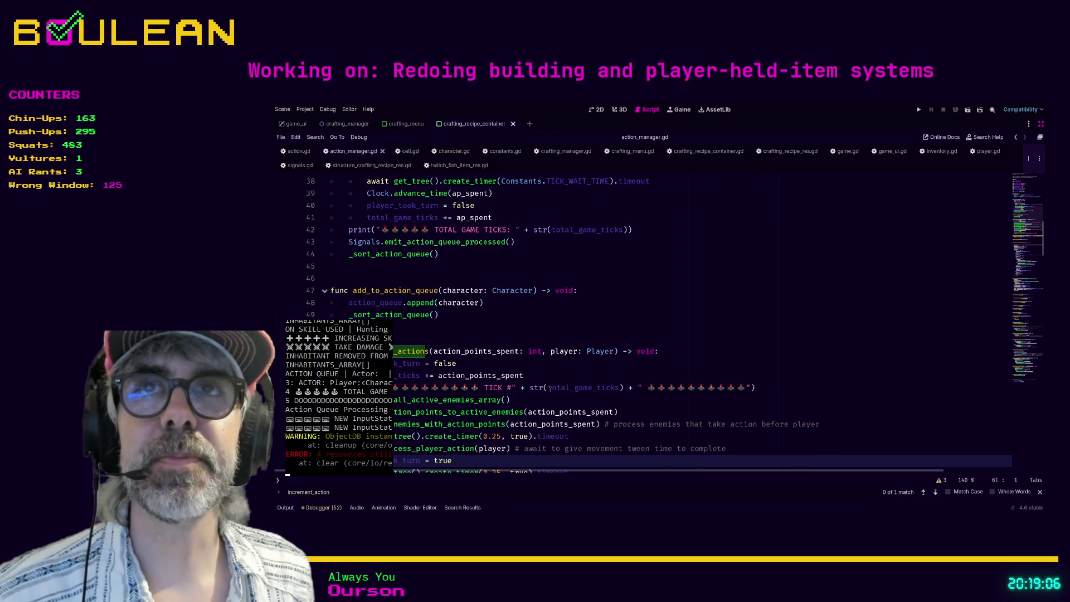
{"action": "key", "text": "Down"}
{"action": "key", "text": "Down"}
{"action": "key", "text": "Down"}
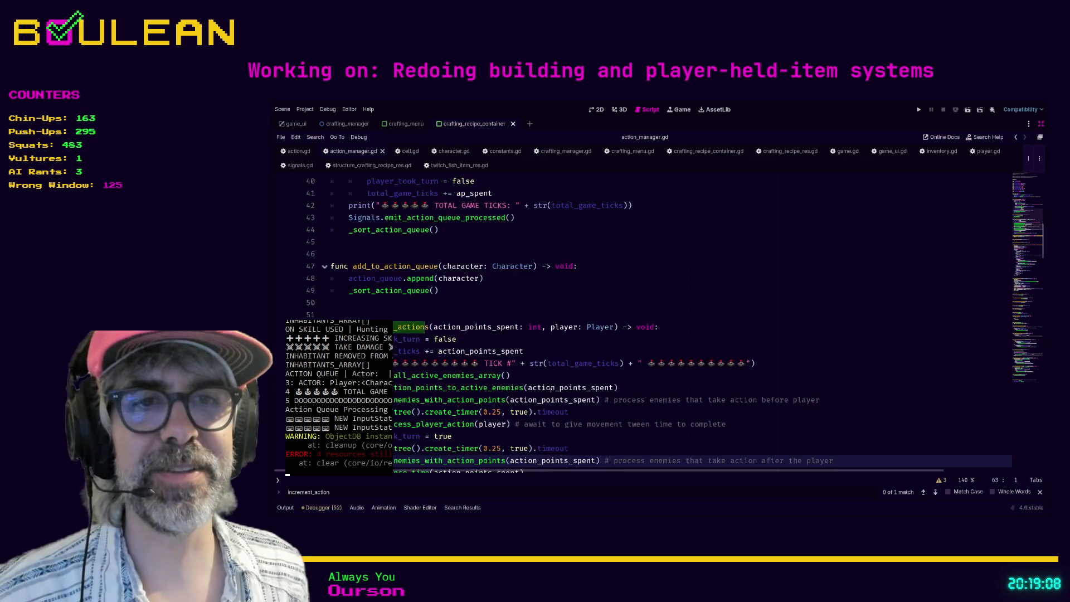
{"action": "key", "text": "Down"}
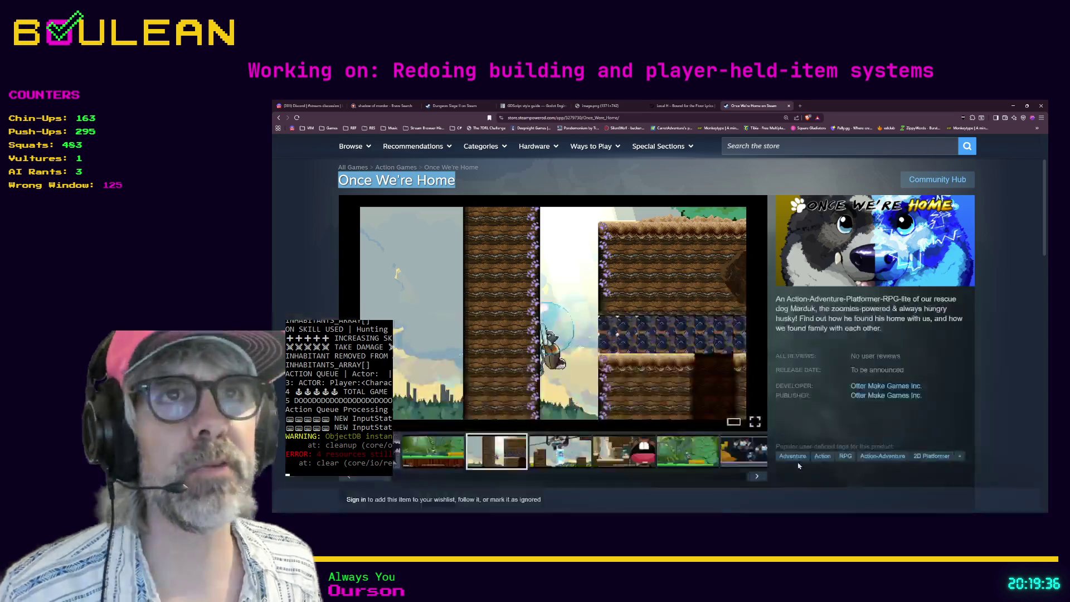
{"action": "left_click", "coordinate": [306, 110]}
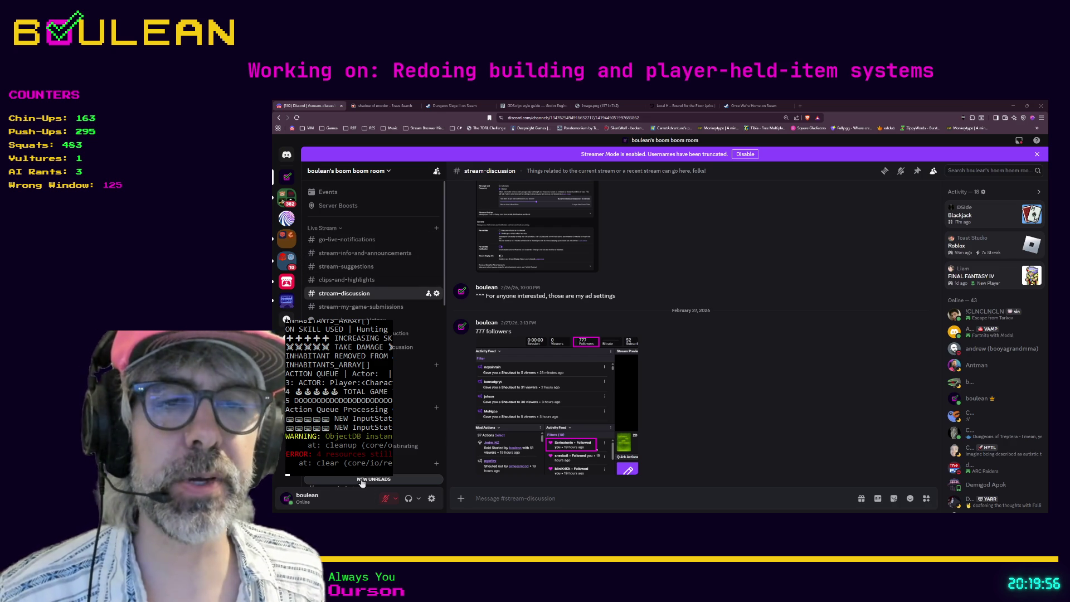
- Open #funny-haha-and-memes and view the posted meme image full size
{"action": "scroll", "coordinate": [373, 335], "scroll_direction": "down", "scroll_amount": 5}
{"action": "left_click", "coordinate": [354, 303]}
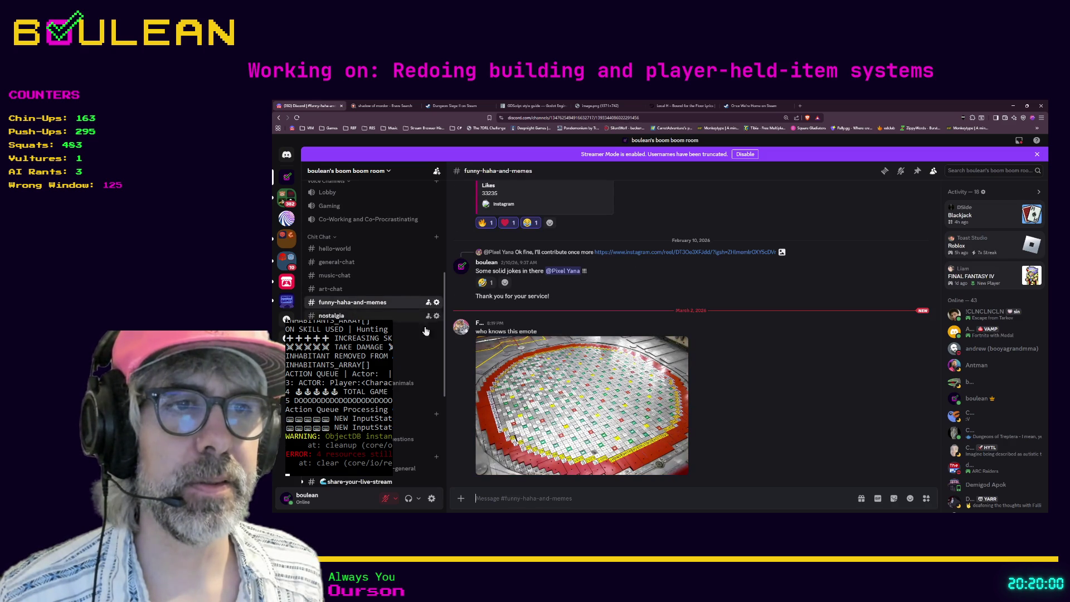
{"action": "left_click", "coordinate": [576, 398]}
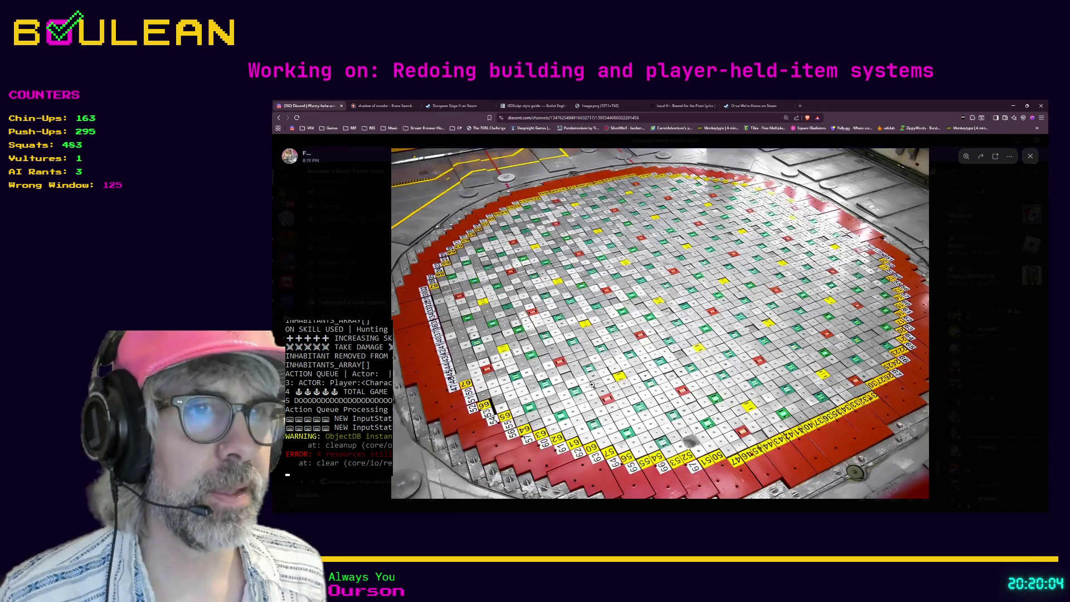
{"action": "left_click", "coordinate": [619, 330]}
{"action": "left_click", "coordinate": [617, 329]}
{"action": "left_click", "coordinate": [1030, 156]}
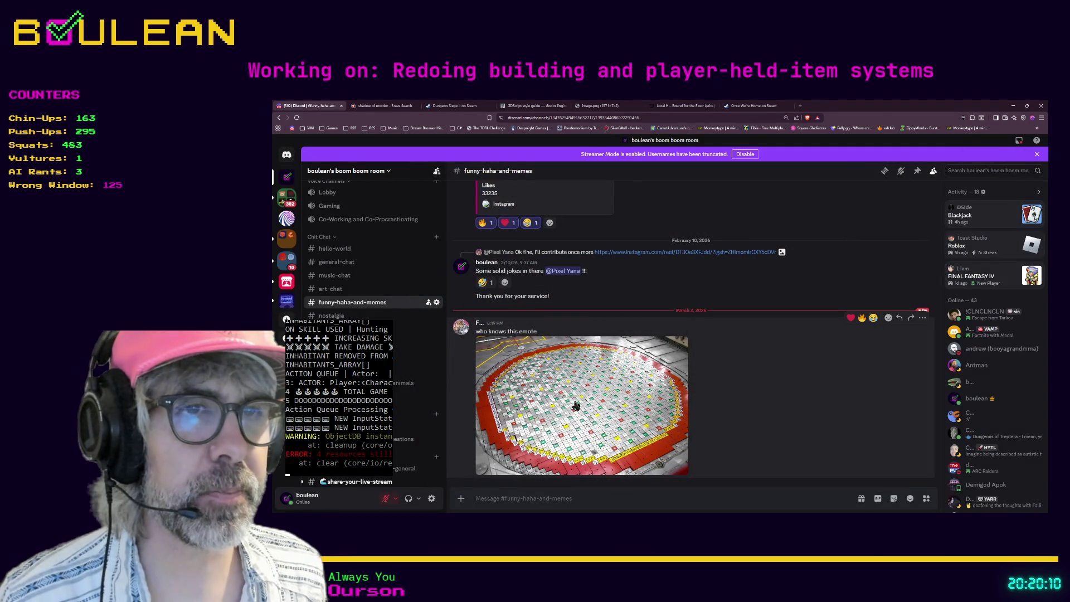
- View the meme full size twice more, then minimize the browser back to Godot
{"action": "left_click", "coordinate": [575, 401]}
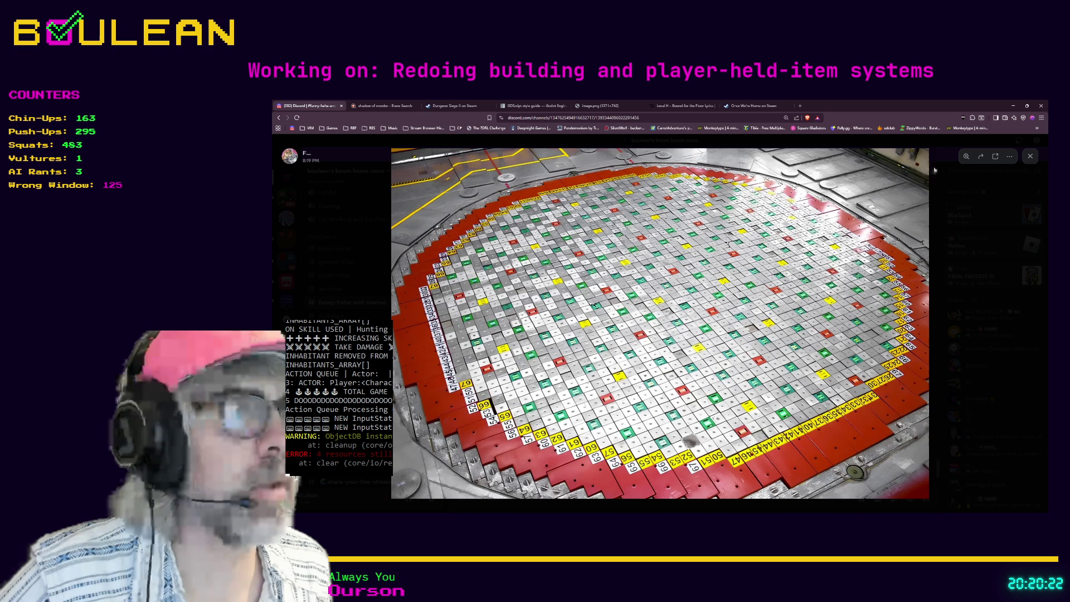
{"action": "left_click", "coordinate": [1030, 156]}
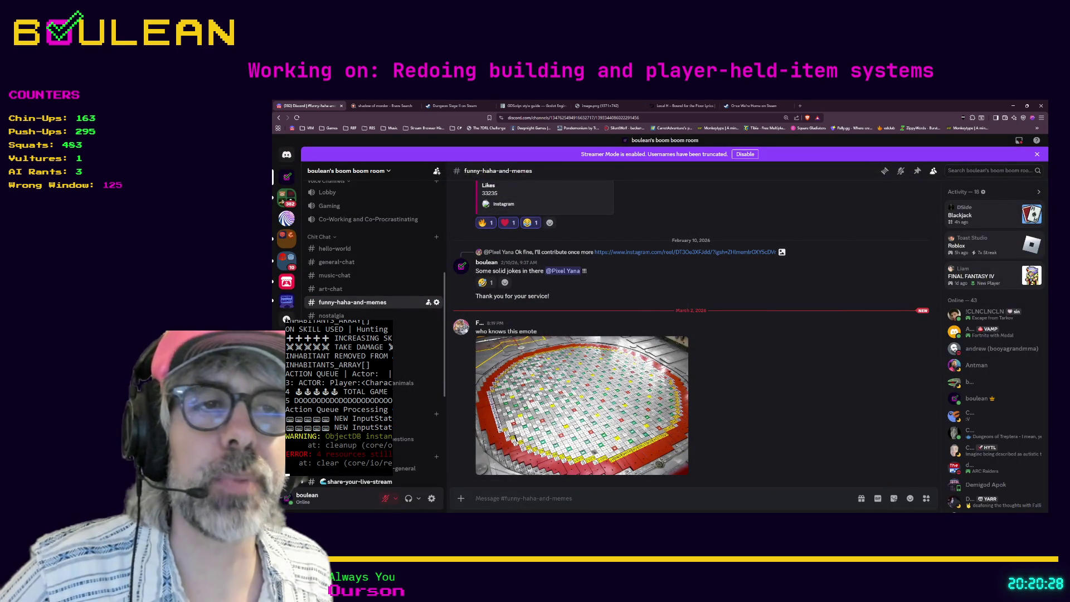
{"action": "left_click", "coordinate": [630, 417]}
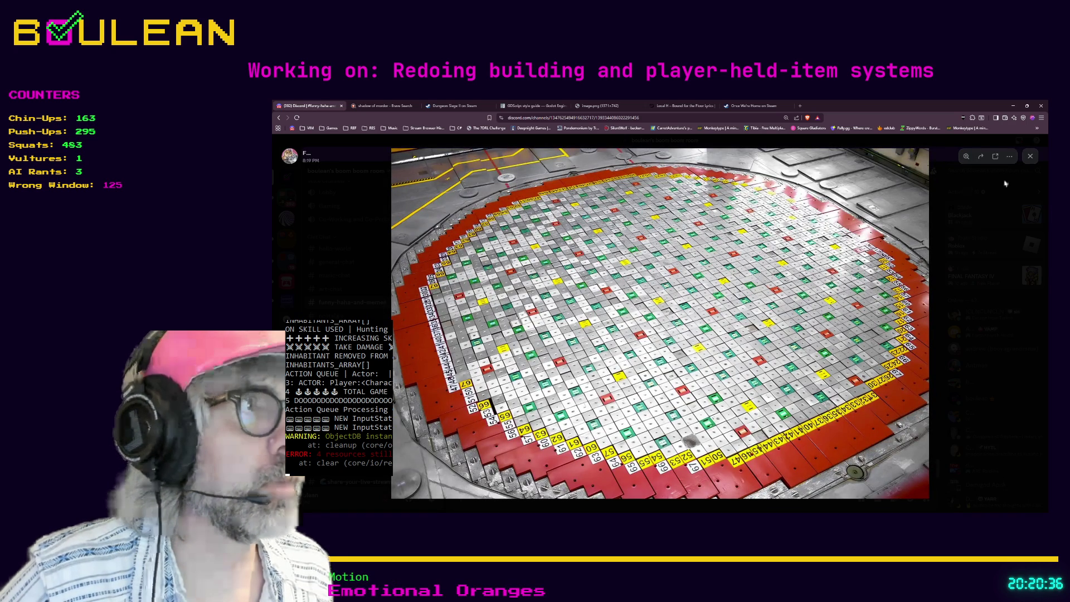
{"action": "left_click", "coordinate": [1030, 156]}
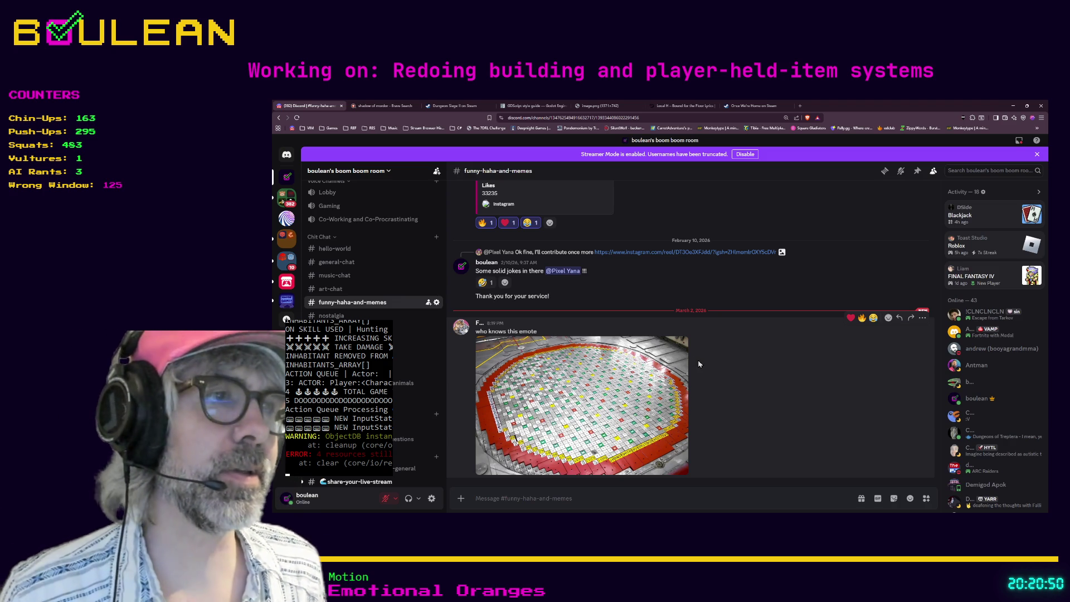
{"action": "left_click", "coordinate": [1015, 106]}
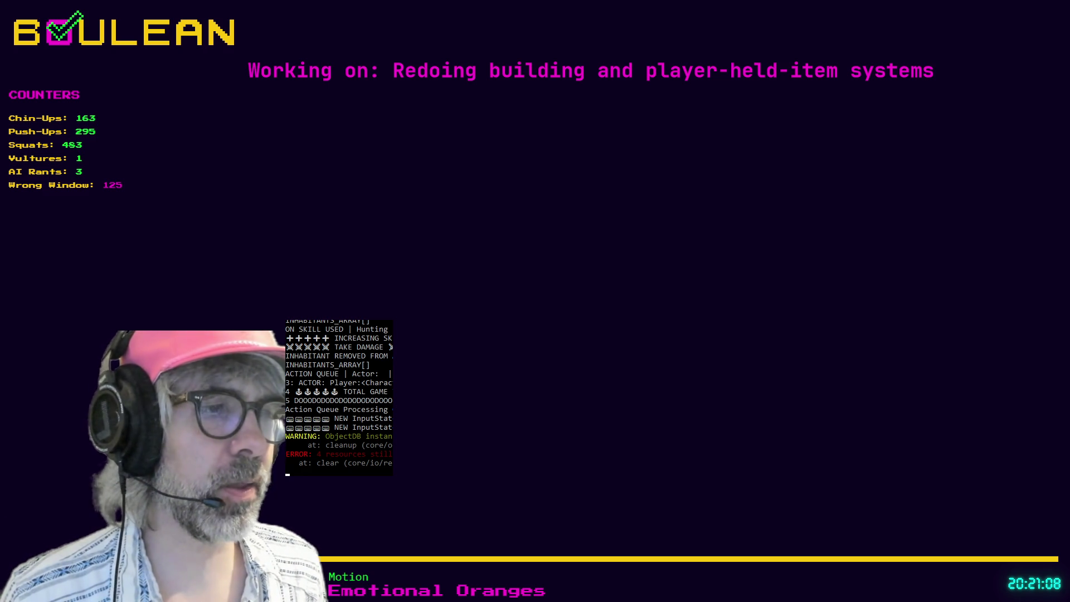
{"action": "left_click", "coordinate": [657, 381]}
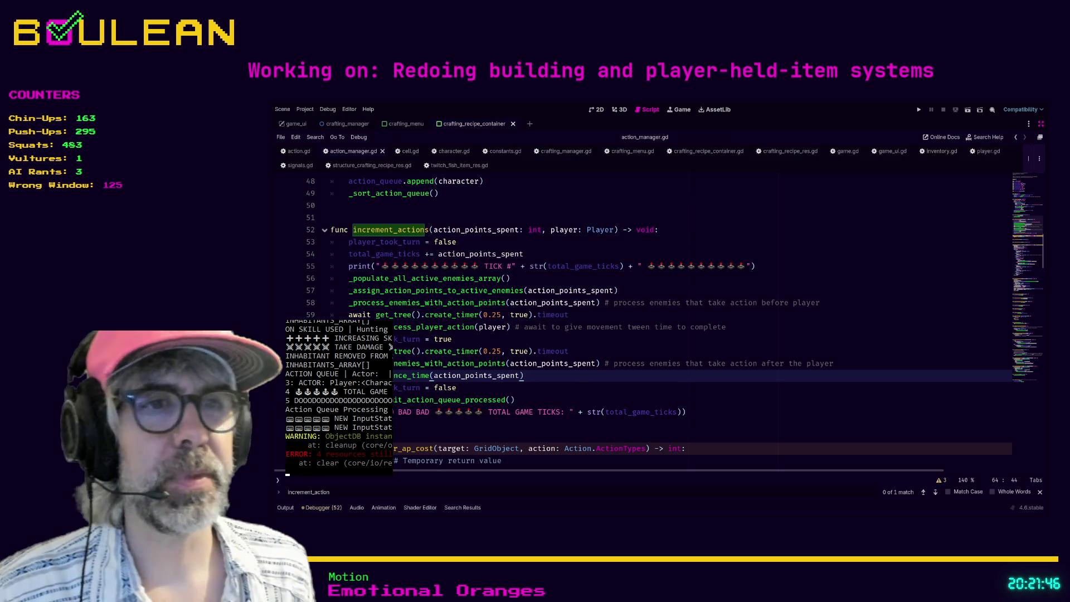
{"action": "left_click", "coordinate": [688, 412]}
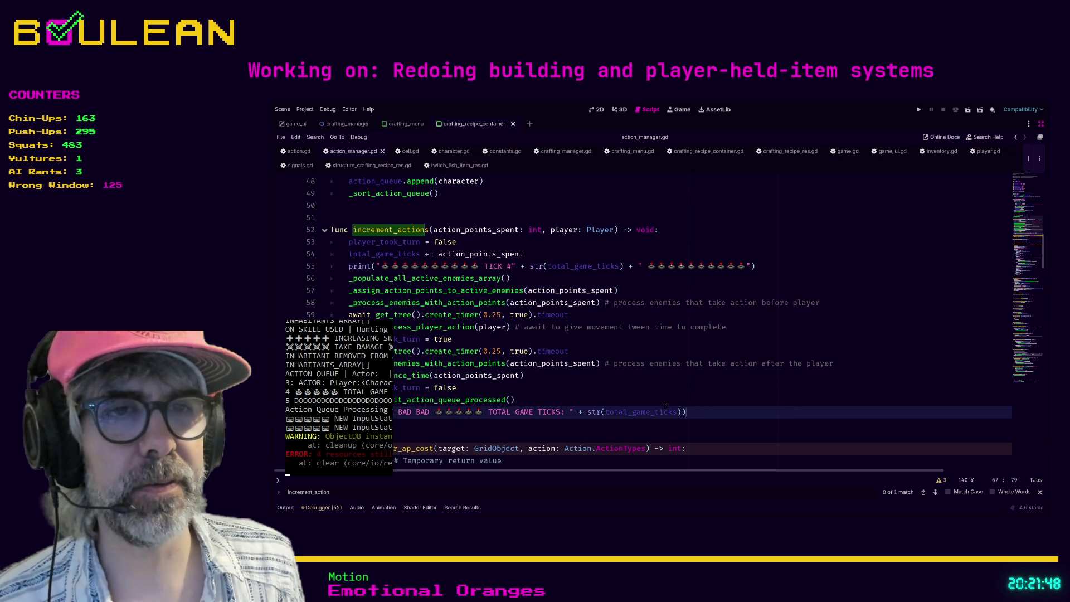
{"action": "left_click", "coordinate": [583, 434]}
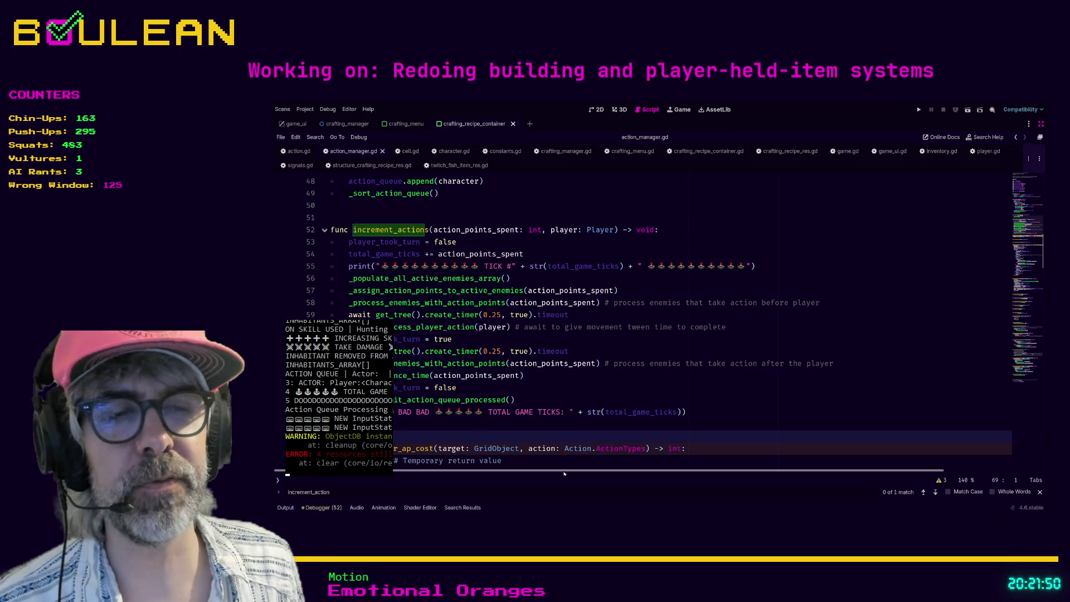
{"action": "left_click", "coordinate": [462, 428]}
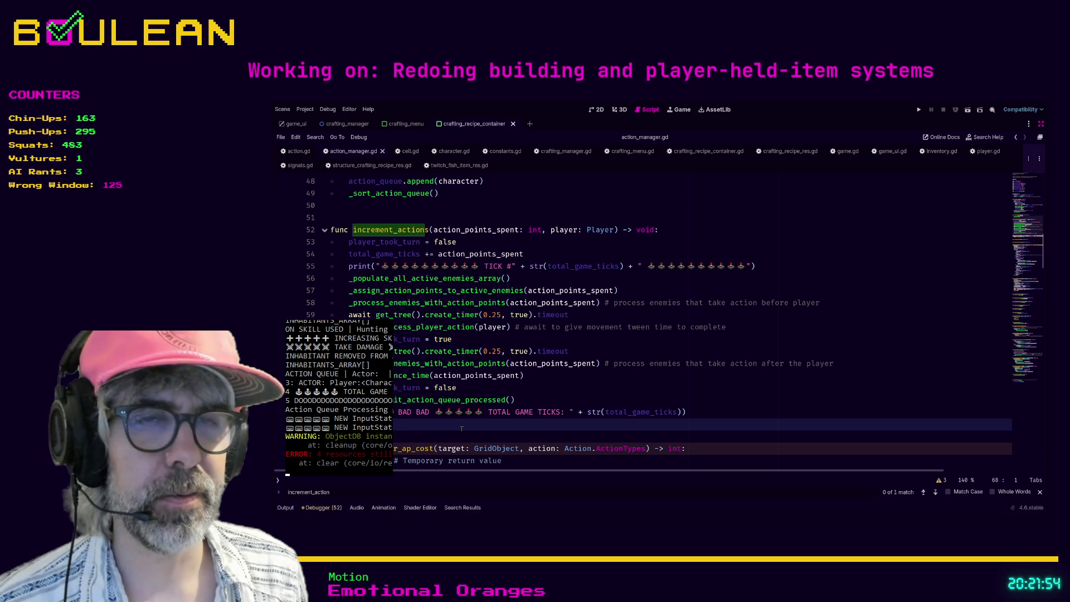
{"action": "key", "text": "Down"}
{"action": "key", "text": "Down"}
{"action": "key", "text": "Down"}
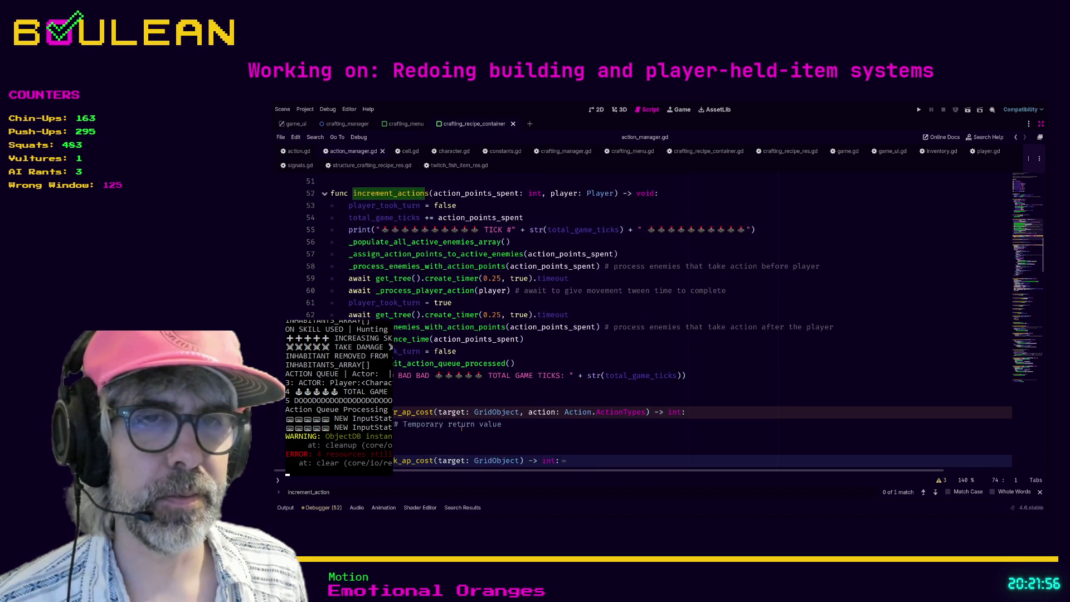
{"action": "scroll", "coordinate": [462, 428], "scroll_direction": "down", "scroll_amount": 1}
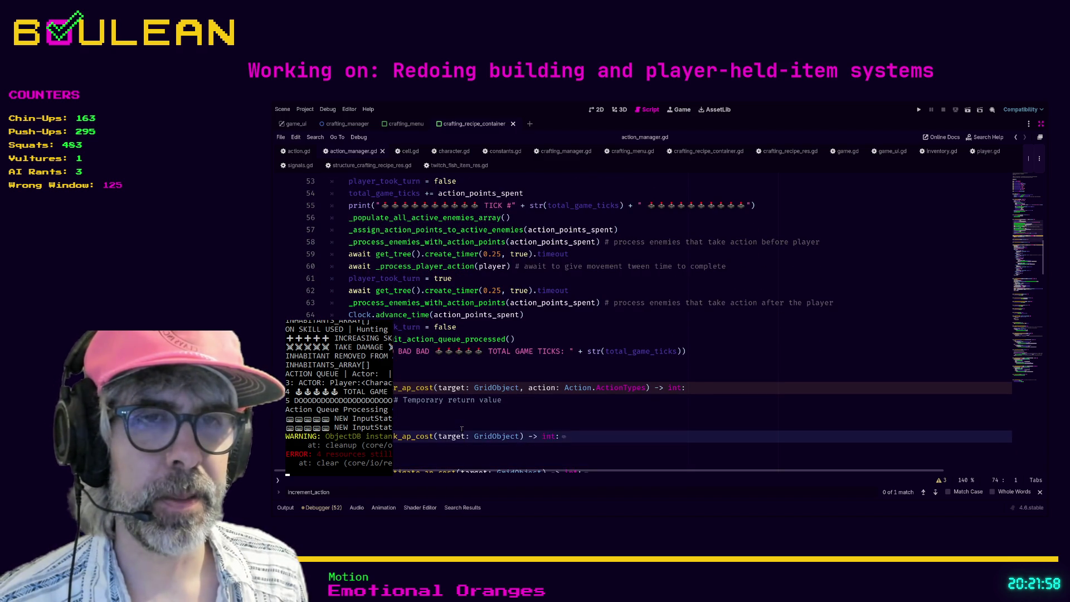
{"action": "key", "text": "Down"}
{"action": "key", "text": "Down"}
{"action": "key", "text": "Down"}
{"action": "key", "text": "Up"}
{"action": "key", "text": "Up"}
{"action": "key", "text": "Up"}
{"action": "key", "text": "Up"}
{"action": "key", "text": "Up"}
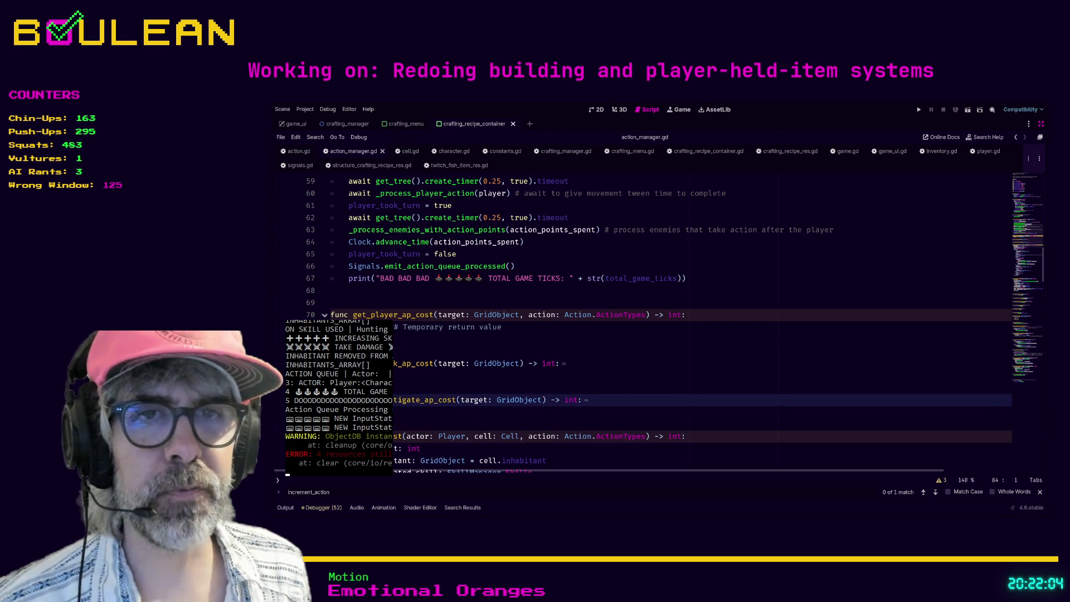
{"action": "key", "text": "alt+f"}
{"action": "key", "text": "Down"}
{"action": "key", "text": "Down"}
{"action": "key", "text": "Down"}
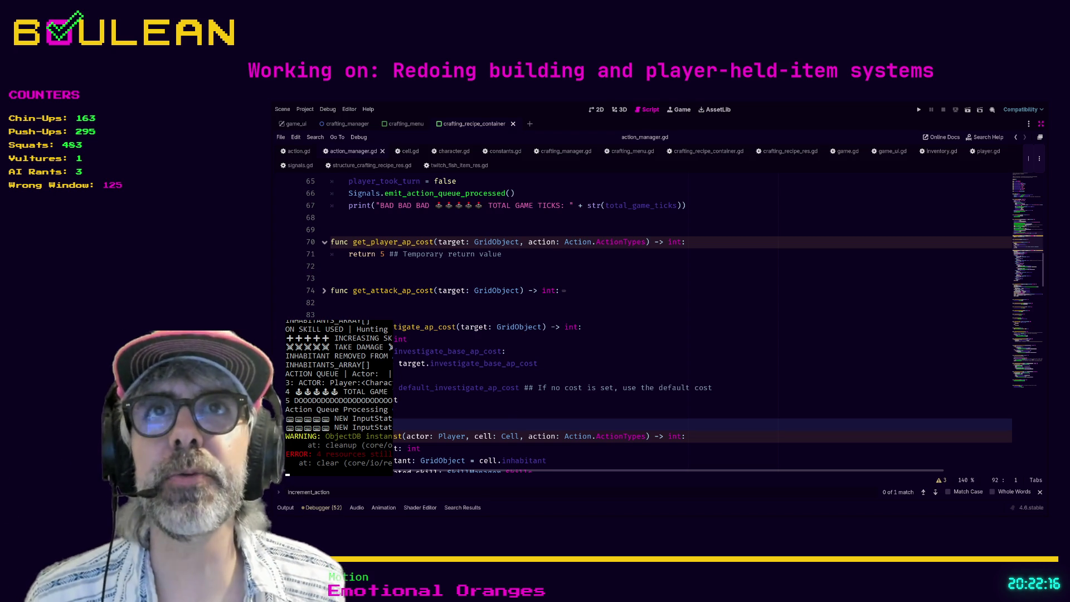
{"action": "key", "text": "Up"}
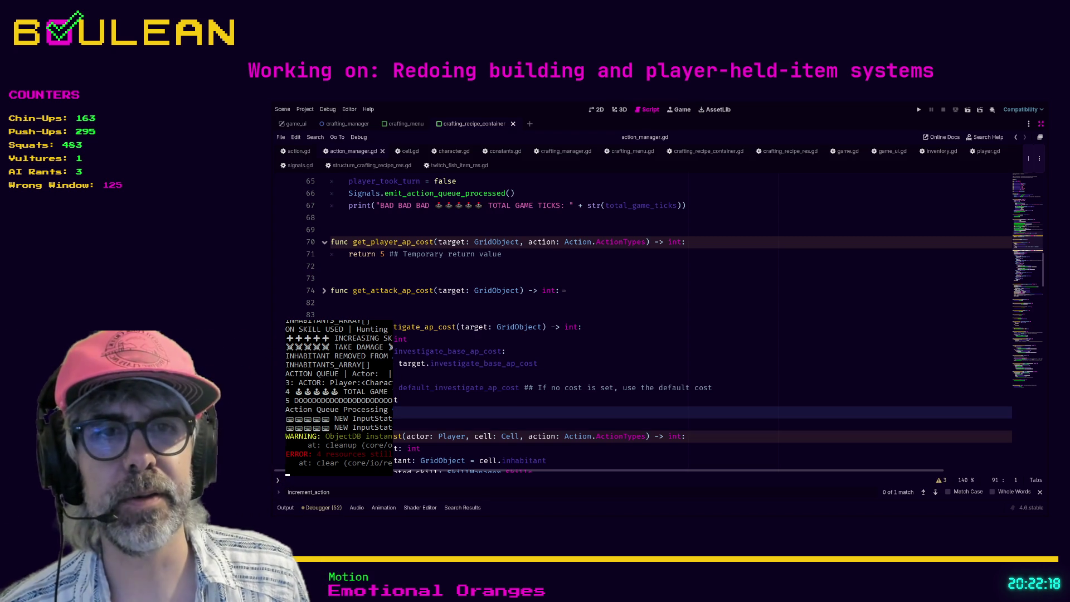
{"action": "key", "text": "Down"}
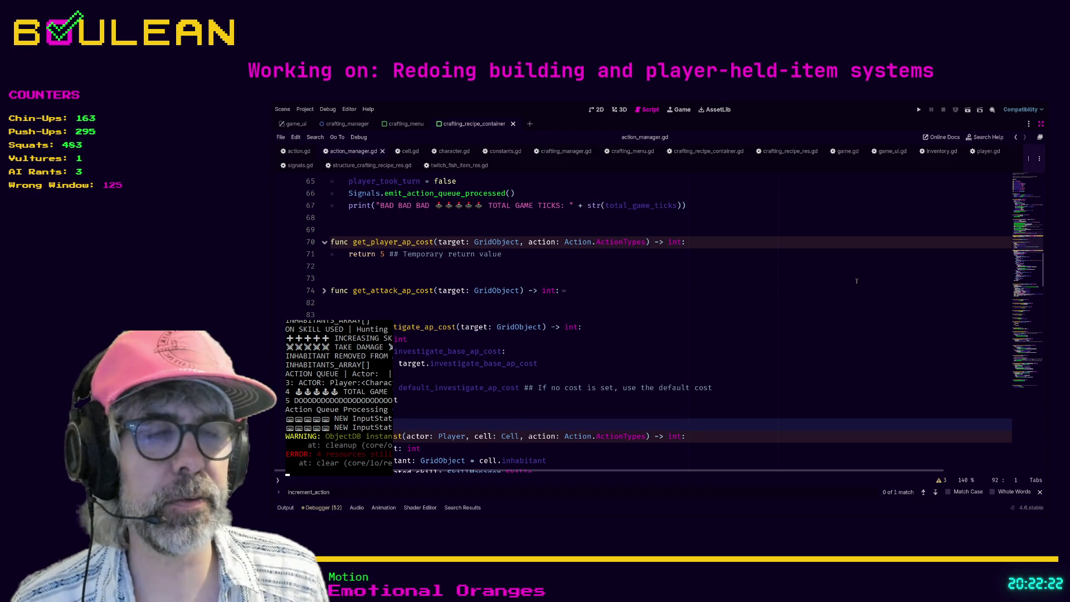
{"action": "triple_click", "coordinate": [710, 436]}
{"action": "left_click", "coordinate": [710, 437]}
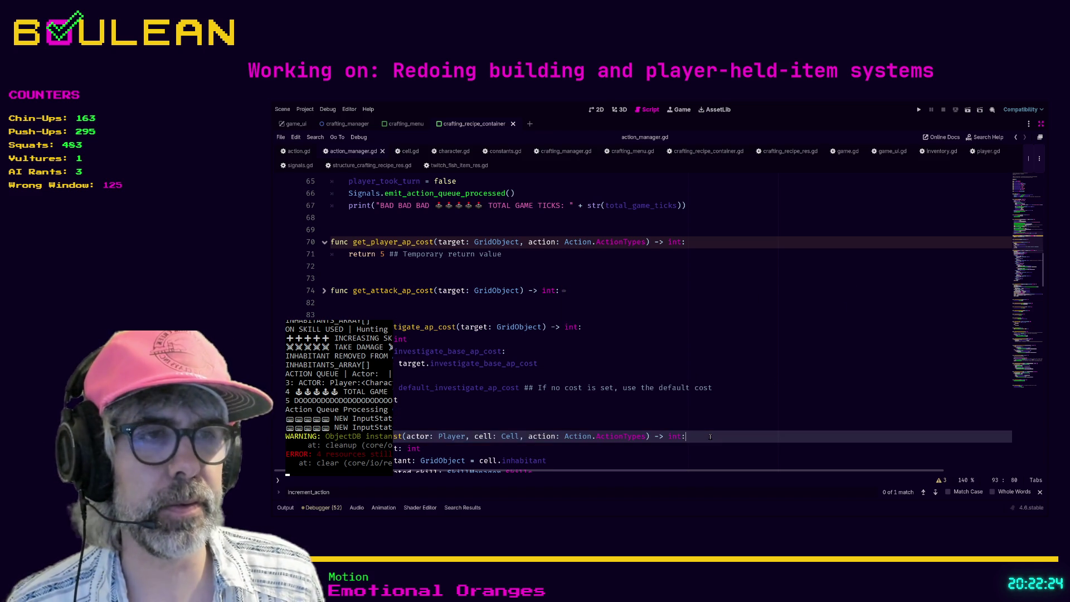
{"action": "key", "text": "Down"}
{"action": "key", "text": "Down"}
{"action": "key", "text": "Down"}
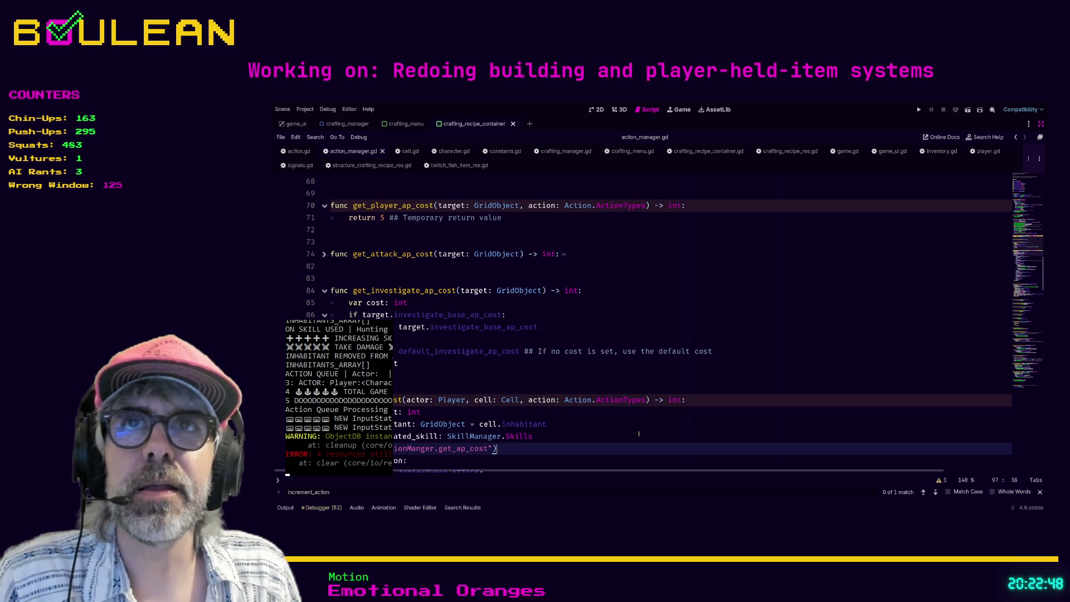
{"action": "scroll", "coordinate": [639, 434], "scroll_direction": "up", "scroll_amount": 1}
- Delete the extra blank line after get_ap_cost and save action_manager.gd
{"action": "scroll", "coordinate": [638, 433], "scroll_direction": "down", "scroll_amount": 3}
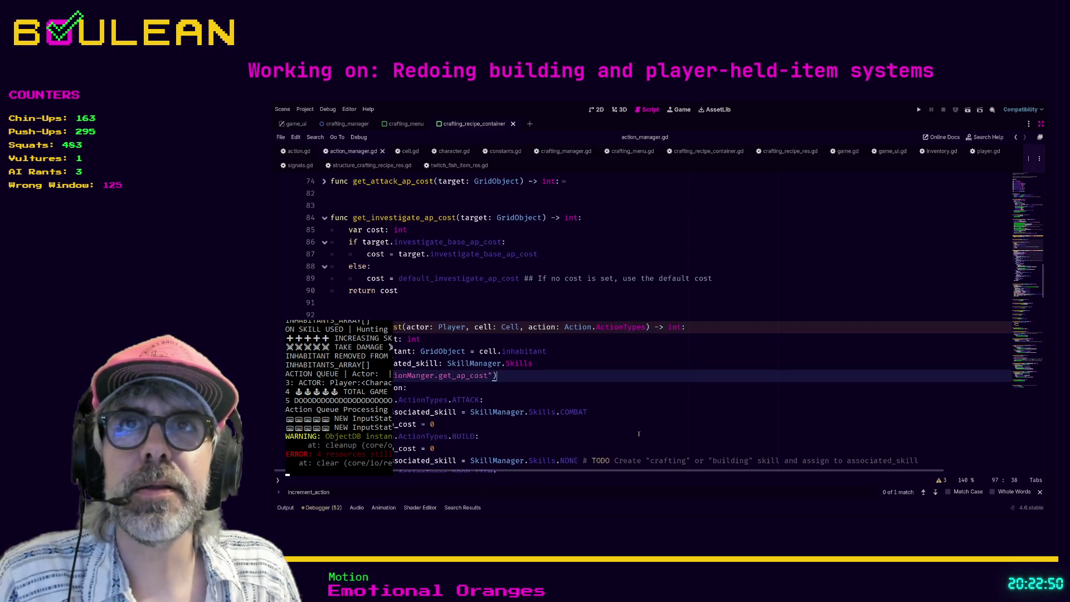
{"action": "scroll", "coordinate": [639, 433], "scroll_direction": "down", "scroll_amount": 2}
{"action": "left_click", "coordinate": [572, 431]}
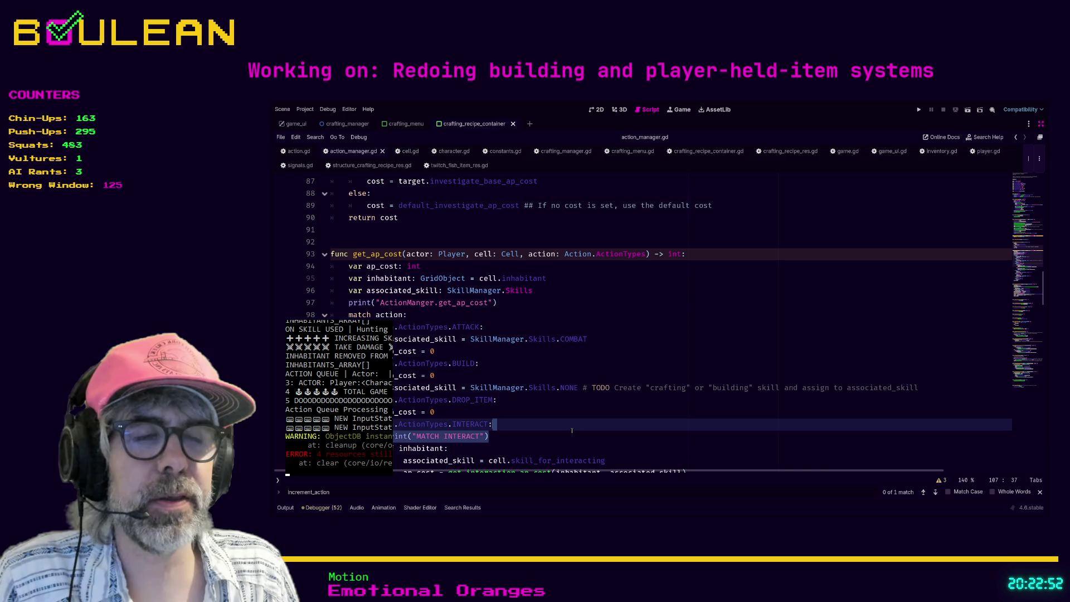
{"action": "left_click", "coordinate": [528, 436]}
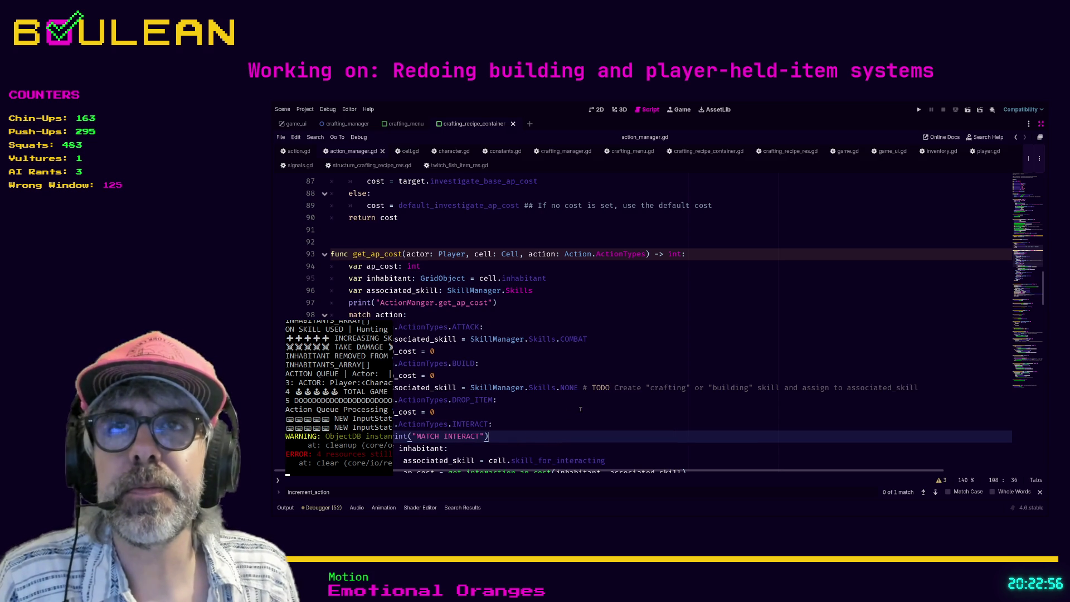
{"action": "scroll", "coordinate": [580, 409], "scroll_direction": "down", "scroll_amount": 3}
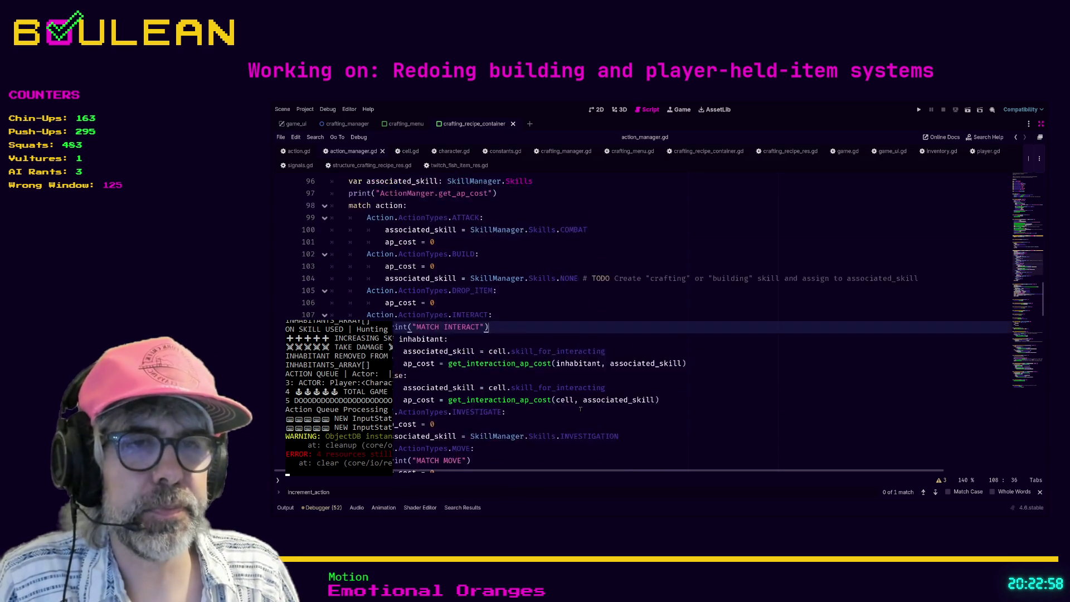
{"action": "scroll", "coordinate": [580, 409], "scroll_direction": "down", "scroll_amount": 3}
{"action": "left_click", "coordinate": [503, 387]}
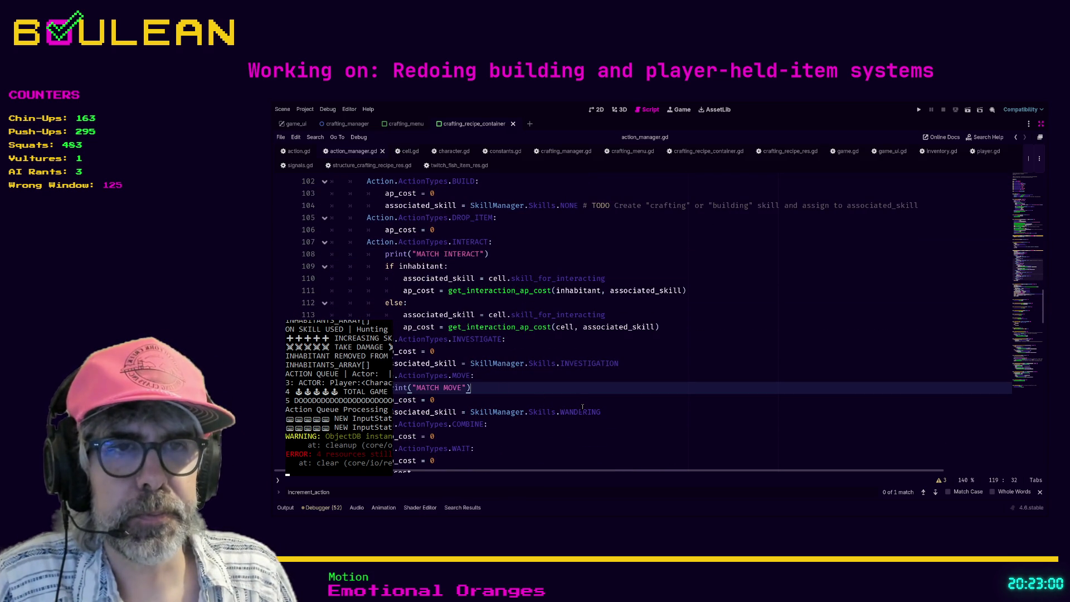
{"action": "scroll", "coordinate": [582, 407], "scroll_direction": "down", "scroll_amount": 2}
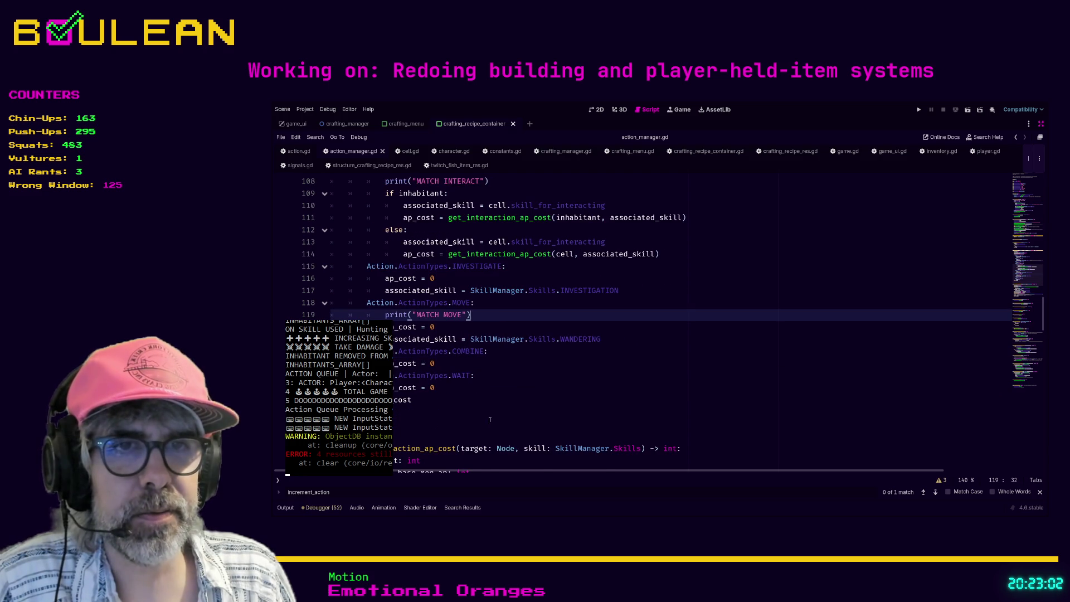
{"action": "left_click", "coordinate": [508, 418]}
{"action": "key", "text": "Delete"}
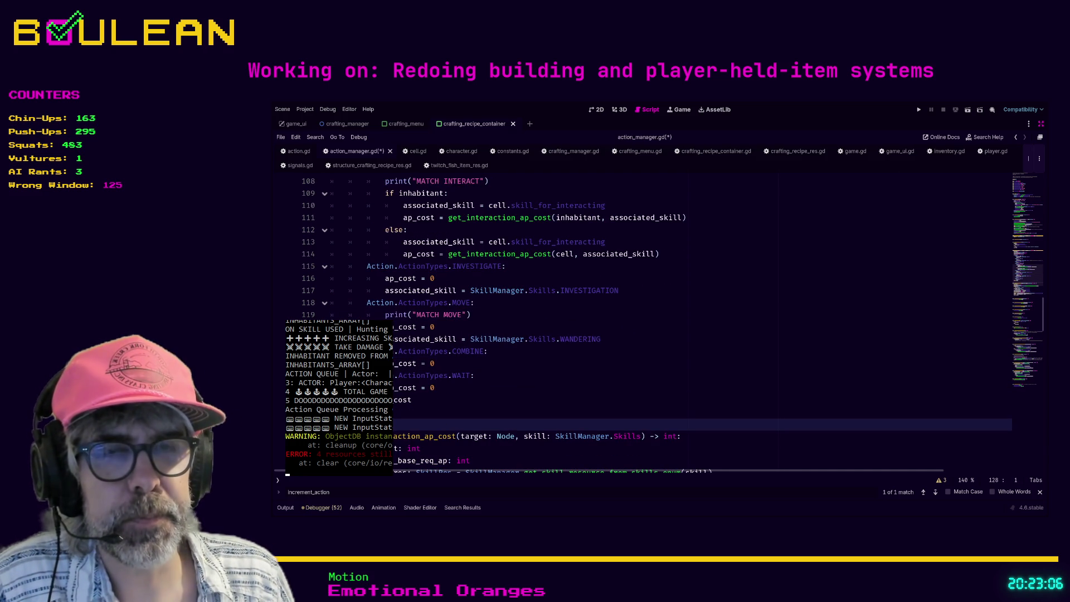
{"action": "left_click", "coordinate": [533, 402]}
{"action": "key", "text": "ctrl+s"}
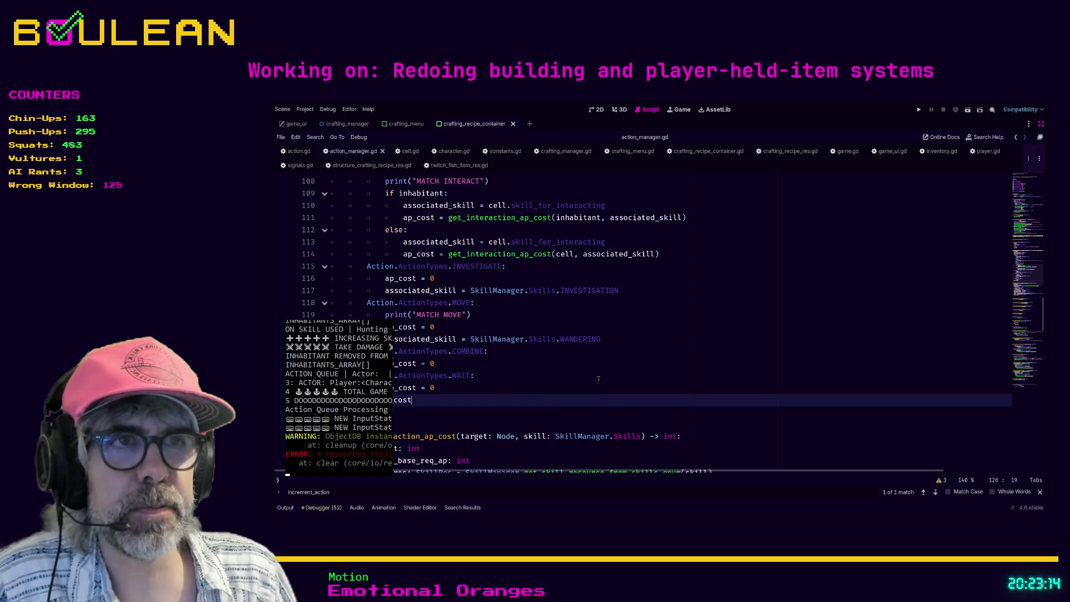
- Switch the script editor to player.gd
{"action": "scroll", "coordinate": [599, 378], "scroll_direction": "down", "scroll_amount": 1}
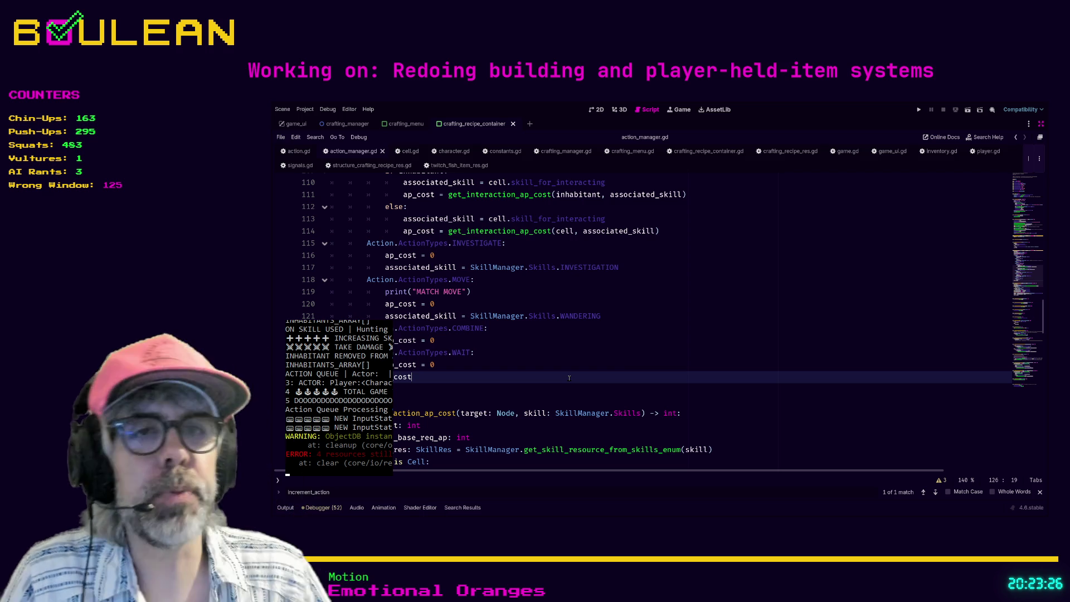
{"action": "scroll", "coordinate": [569, 378], "scroll_direction": "up", "scroll_amount": 5}
{"action": "scroll", "coordinate": [569, 377], "scroll_direction": "up", "scroll_amount": 7}
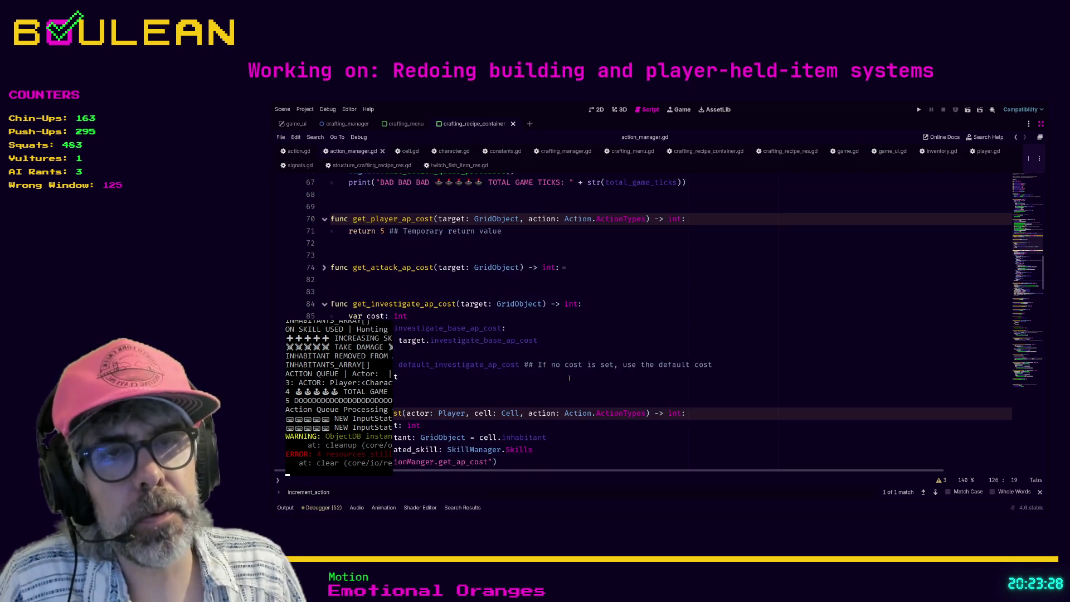
{"action": "scroll", "coordinate": [569, 378], "scroll_direction": "up", "scroll_amount": 3}
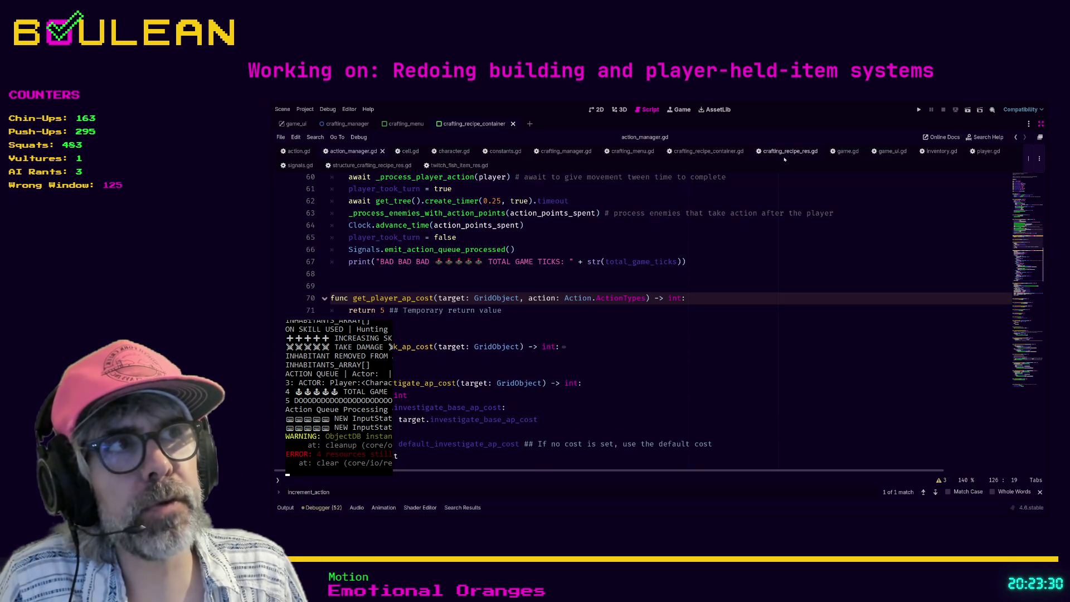
{"action": "left_click", "coordinate": [987, 151]}
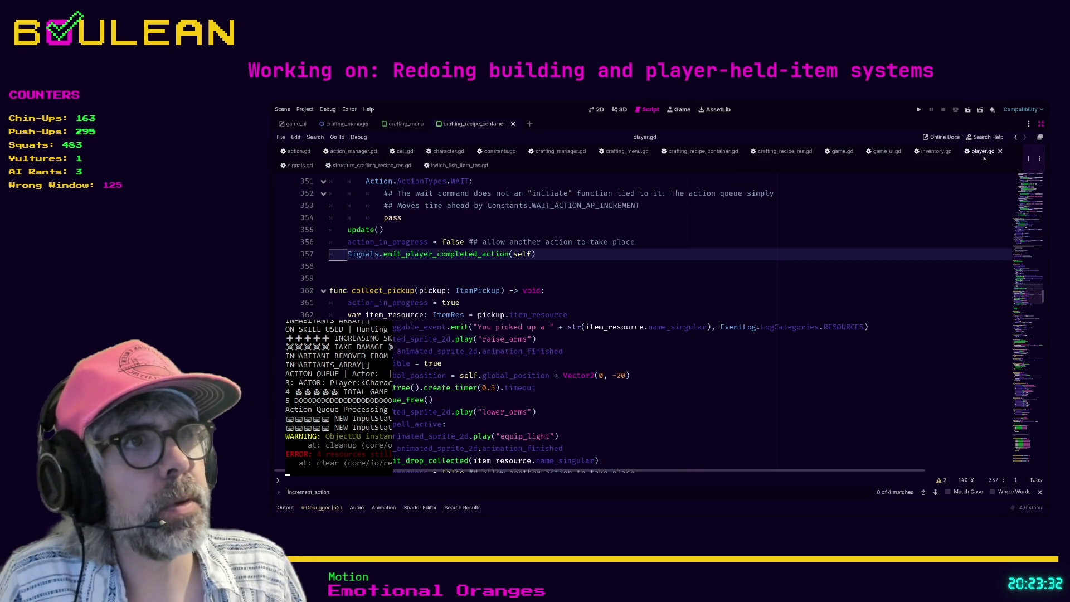
- Review player.gd's collect_pickup and _input functions, then run the project with F5
{"action": "left_click", "coordinate": [574, 278]}
{"action": "scroll", "coordinate": [566, 276], "scroll_direction": "down", "scroll_amount": 1}
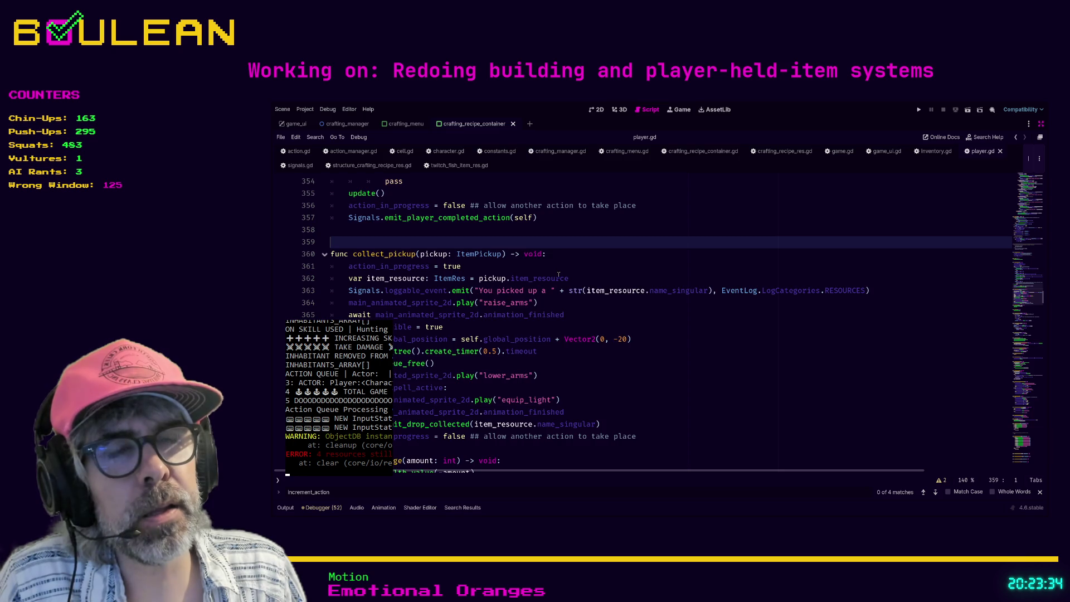
{"action": "scroll", "coordinate": [556, 273], "scroll_direction": "up", "scroll_amount": 8}
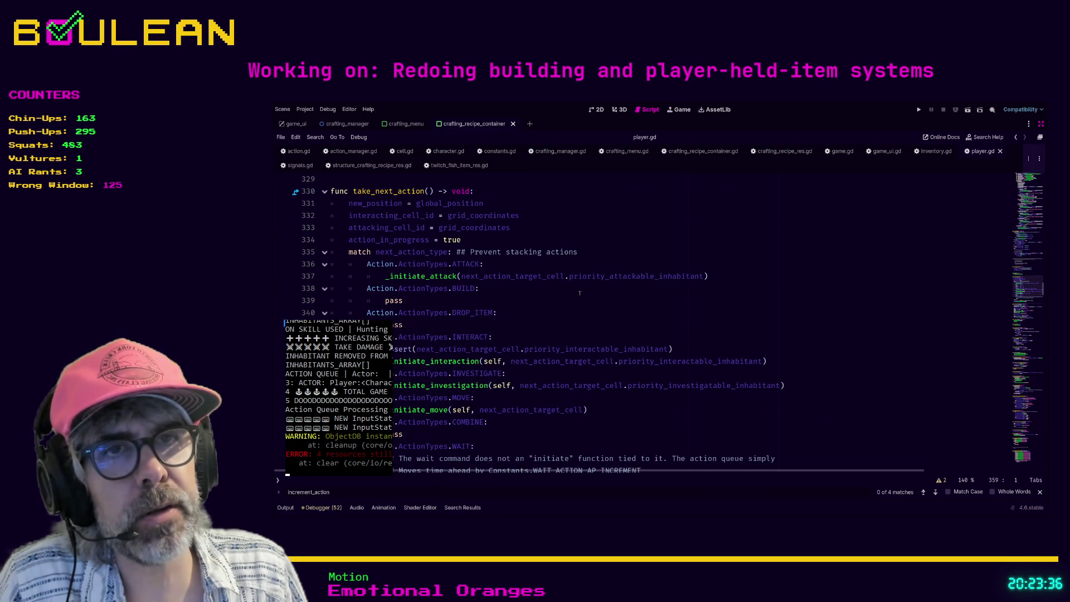
{"action": "scroll", "coordinate": [580, 293], "scroll_direction": "up", "scroll_amount": 10}
{"action": "scroll", "coordinate": [579, 293], "scroll_direction": "up", "scroll_amount": 15}
{"action": "scroll", "coordinate": [647, 305], "scroll_direction": "up", "scroll_amount": 13}
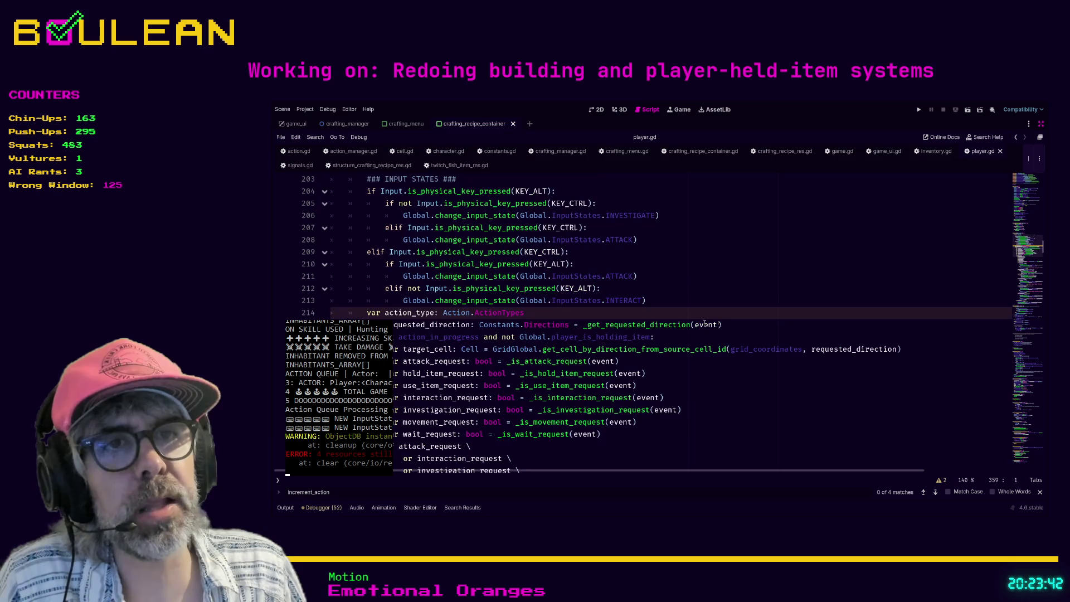
{"action": "scroll", "coordinate": [549, 293], "scroll_direction": "up", "scroll_amount": 6}
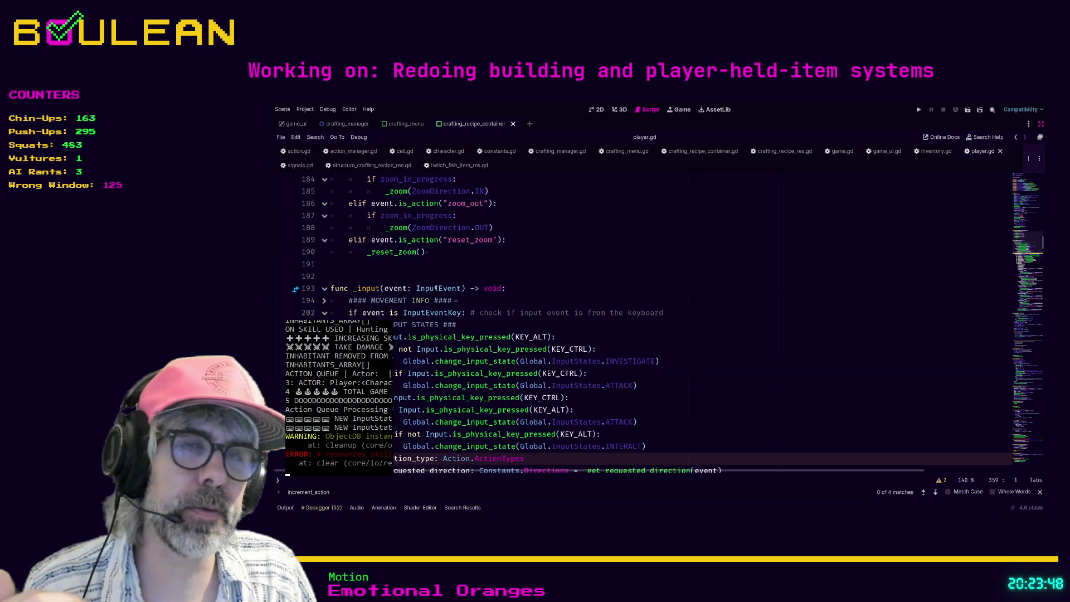
{"action": "left_click", "coordinate": [359, 289]}
{"action": "scroll", "coordinate": [463, 328], "scroll_direction": "down", "scroll_amount": 2}
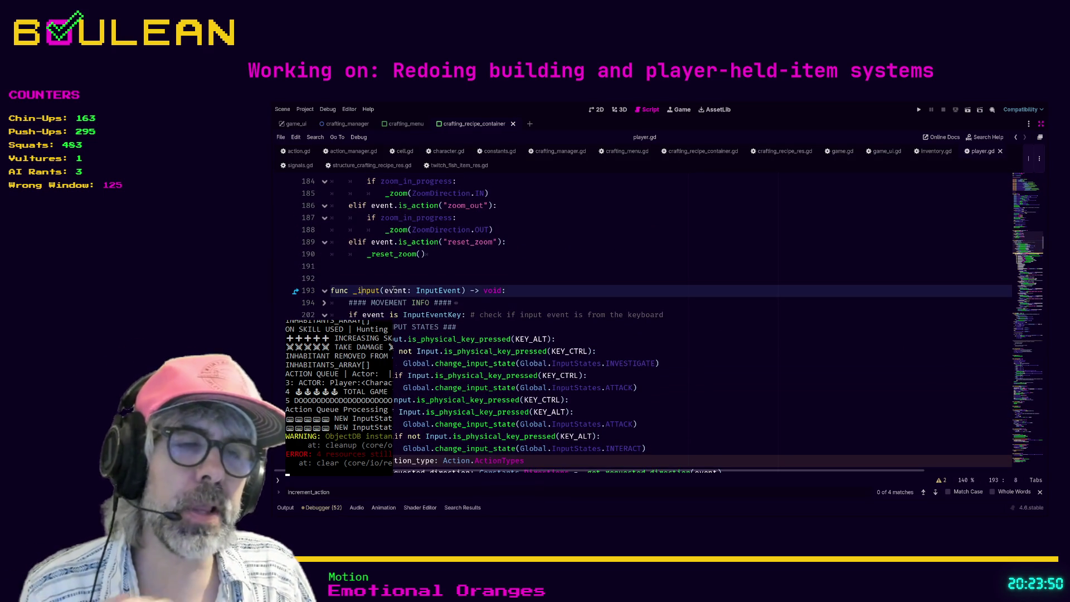
{"action": "scroll", "coordinate": [462, 328], "scroll_direction": "down", "scroll_amount": 3}
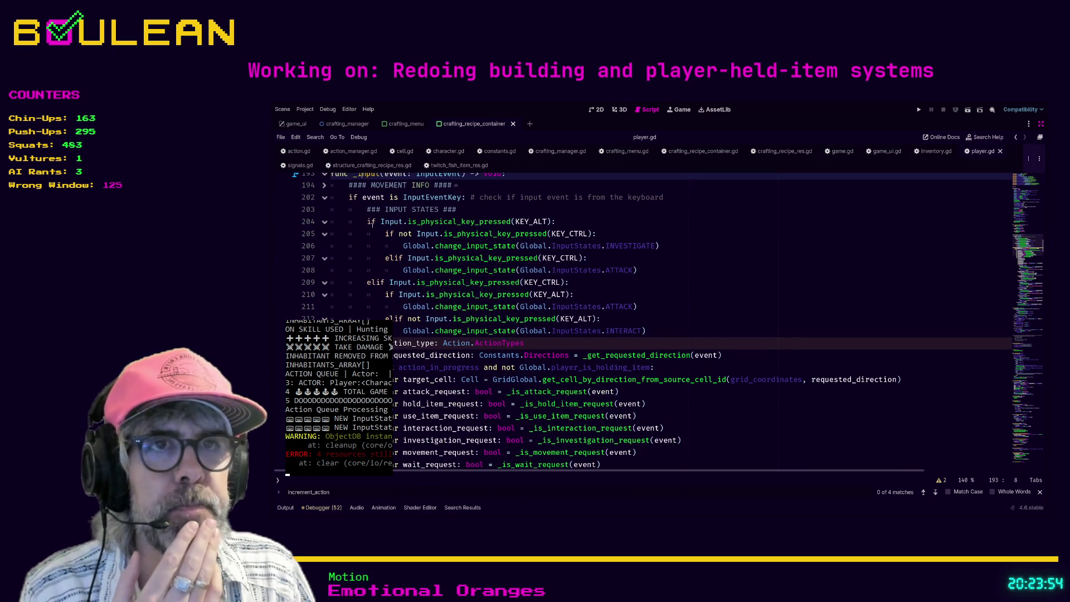
{"action": "scroll", "coordinate": [599, 372], "scroll_direction": "down", "scroll_amount": 2}
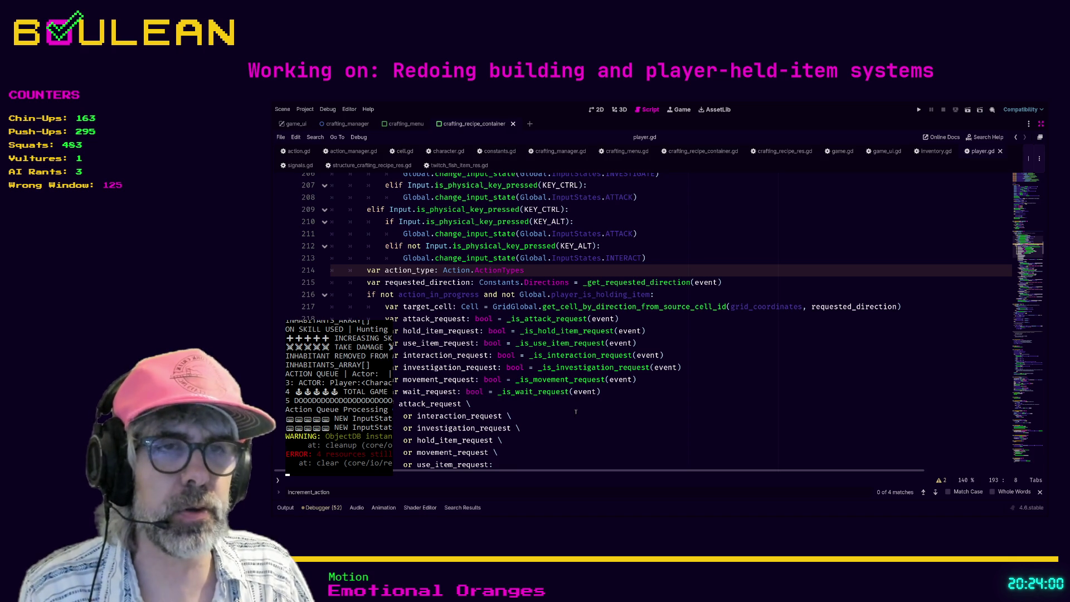
{"action": "scroll", "coordinate": [576, 413], "scroll_direction": "down", "scroll_amount": 2}
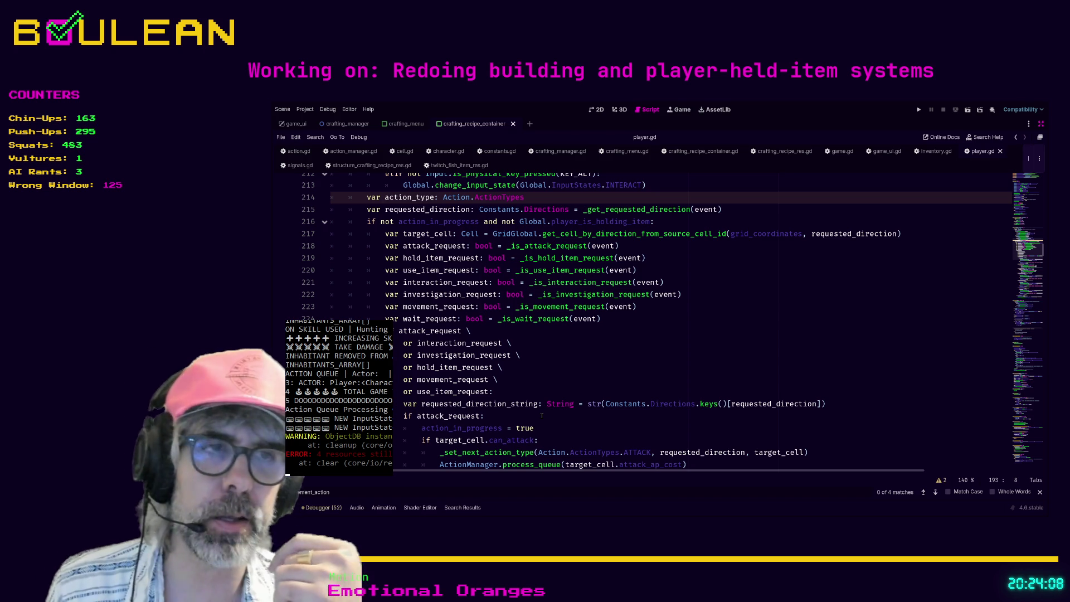
{"action": "key", "text": "F5"}
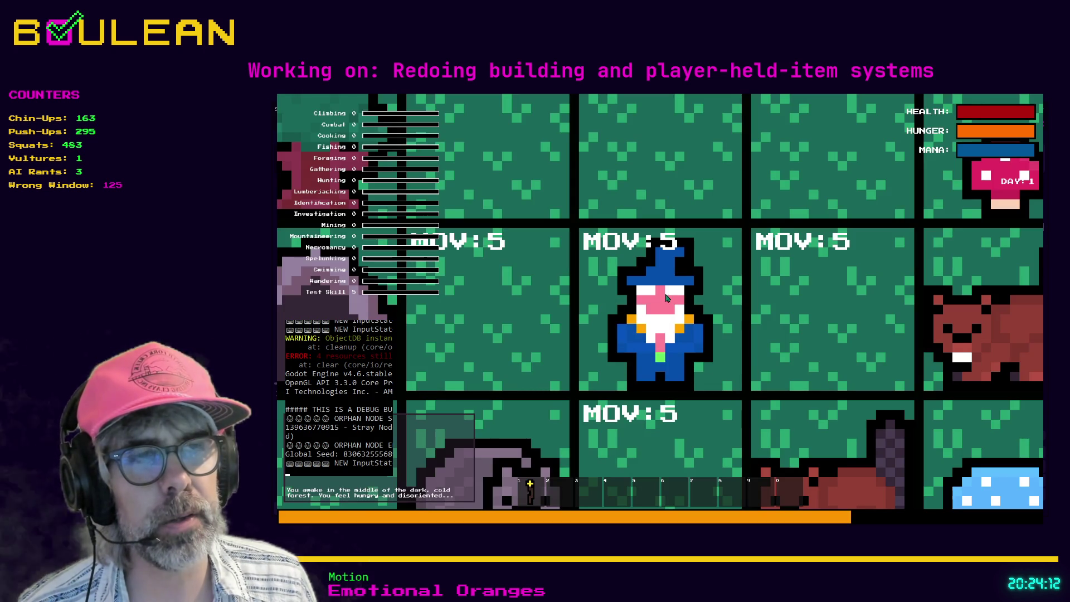
- Open the in-game crafting panel, then stop the game with F8
{"action": "key", "text": "c"}
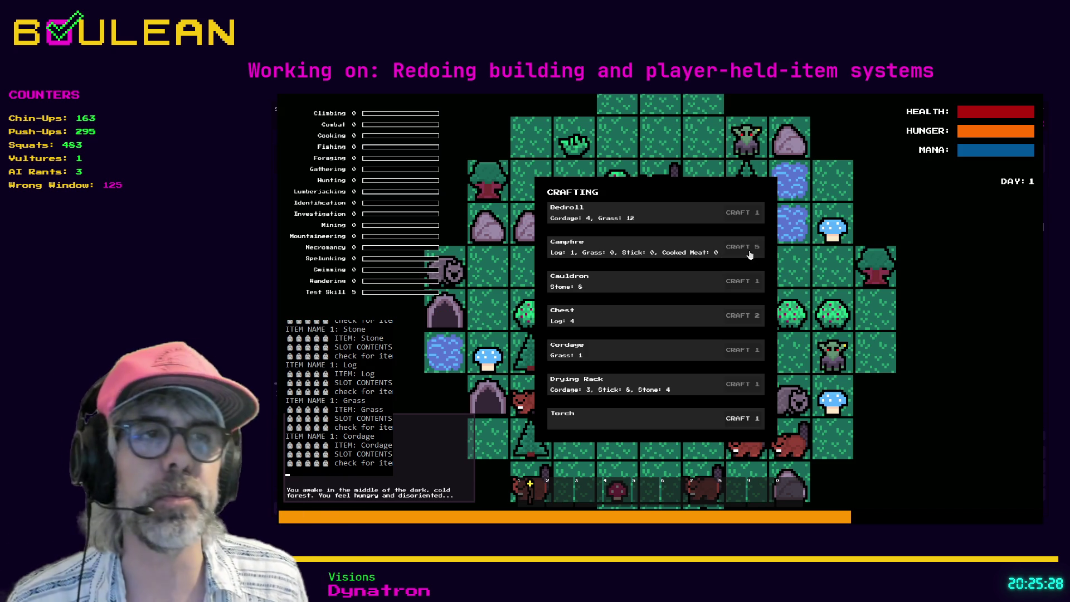
{"action": "key", "text": "F8"}
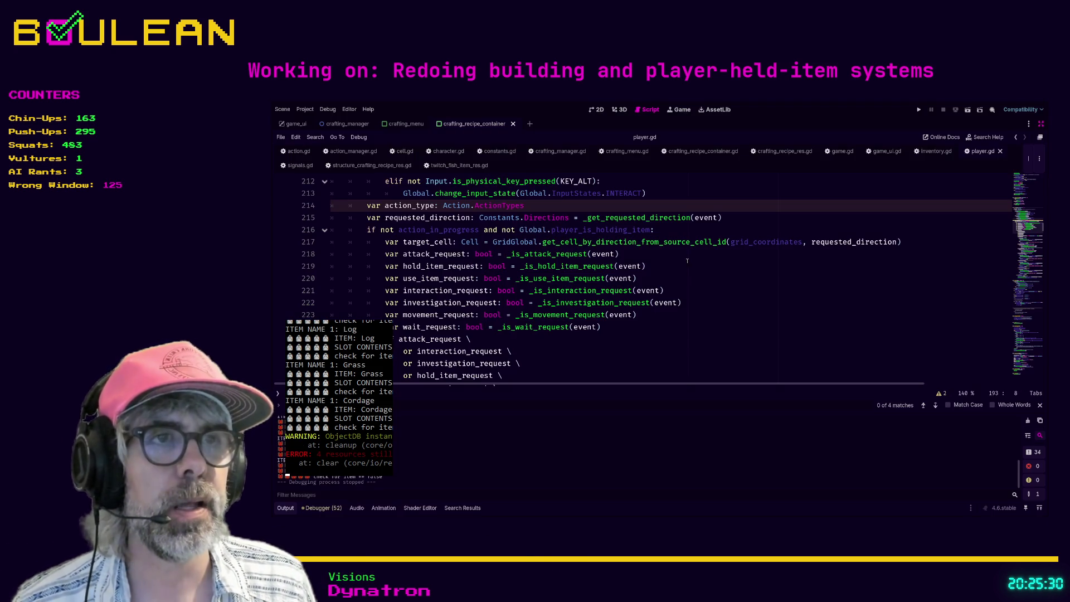
- Inspect _is_use_item_request and its hotbar_use_item_1 action name in player.gd
{"action": "left_click", "coordinate": [637, 314]}
{"action": "scroll", "coordinate": [605, 324], "scroll_direction": "down", "scroll_amount": 2}
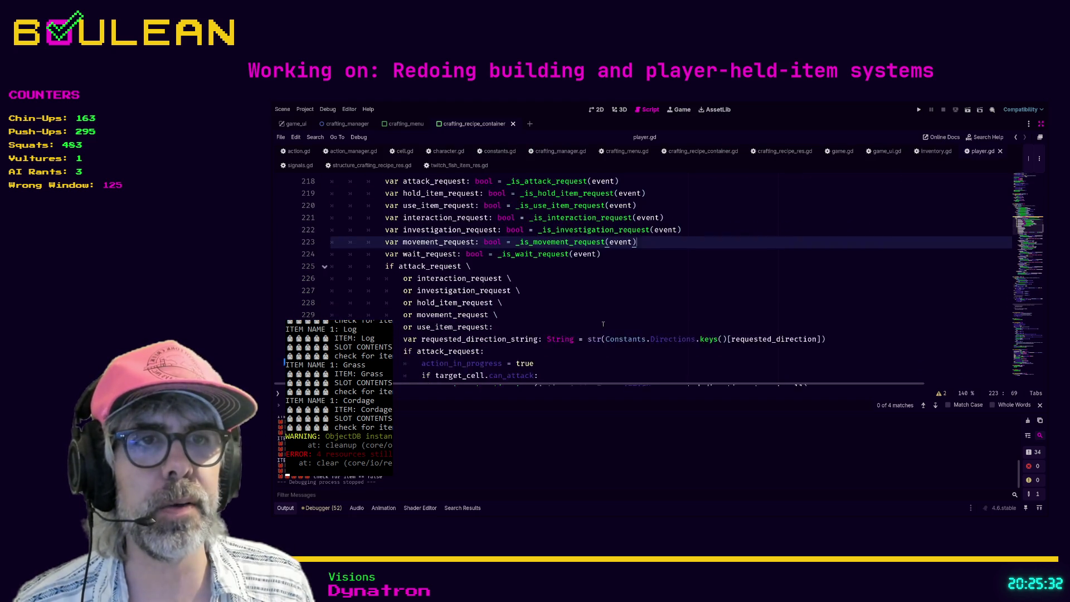
{"action": "scroll", "coordinate": [605, 324], "scroll_direction": "down", "scroll_amount": 3}
{"action": "scroll", "coordinate": [558, 290], "scroll_direction": "up", "scroll_amount": 4}
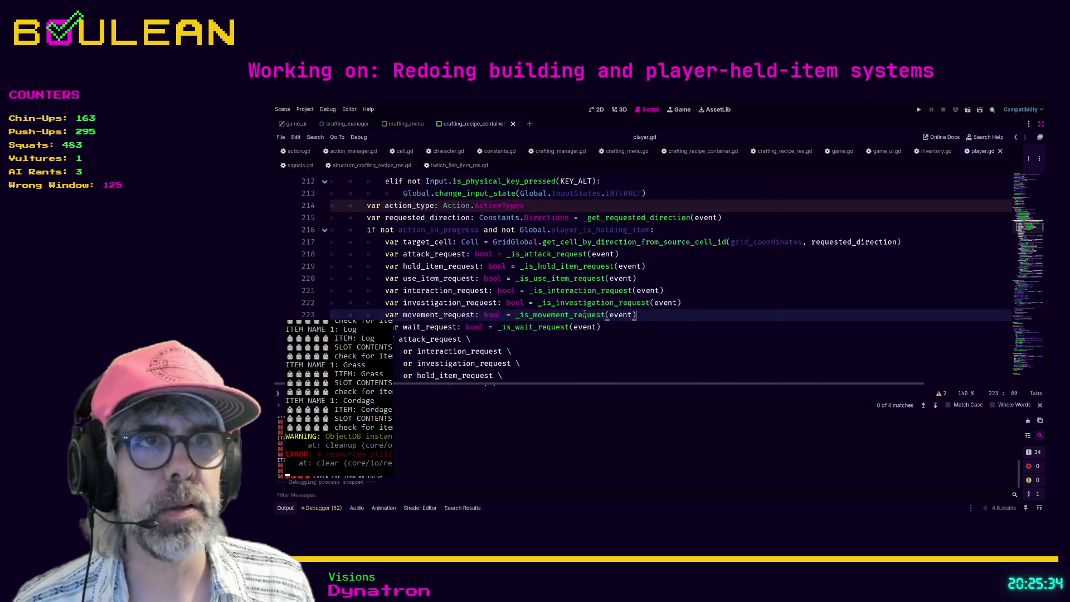
{"action": "left_click", "coordinate": [555, 280], "text": "ctrl"}
{"action": "scroll", "coordinate": [395, 254], "scroll_direction": "down", "scroll_amount": 1}
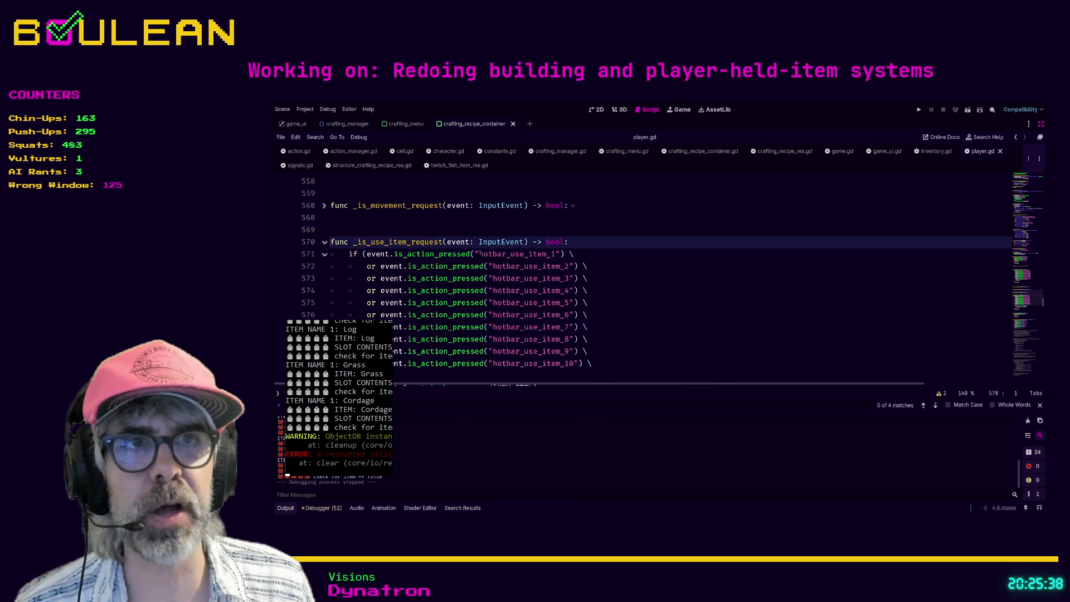
{"action": "left_click_drag", "start_coordinate": [475, 254], "coordinate": [560, 254]}
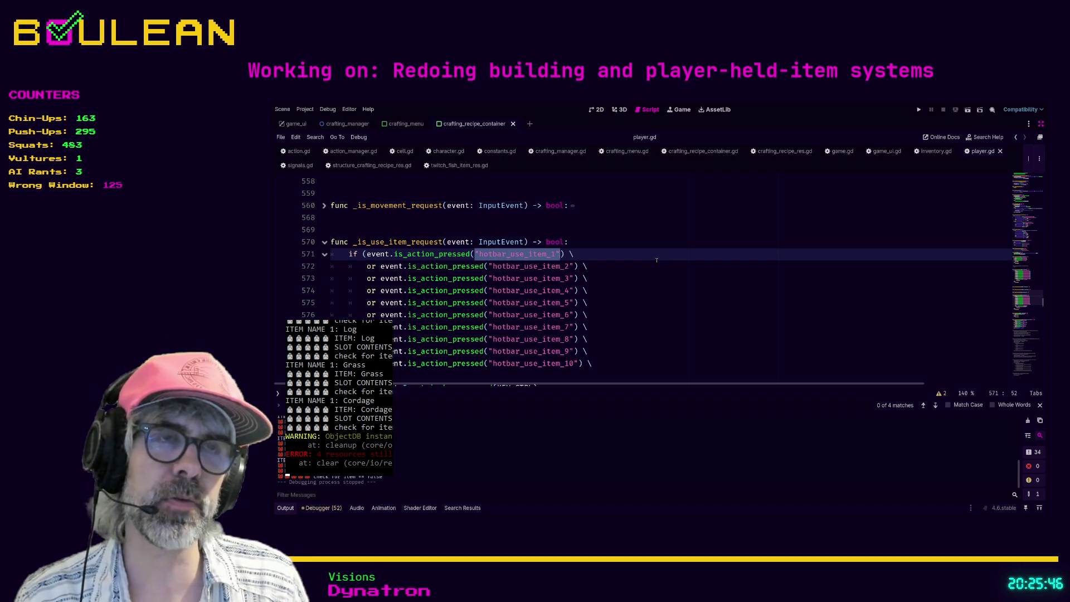
{"action": "key", "text": "End"}
- Delete the commented-out _is_craft_request function and save player.gd
{"action": "scroll", "coordinate": [663, 268], "scroll_direction": "up", "scroll_amount": 10}
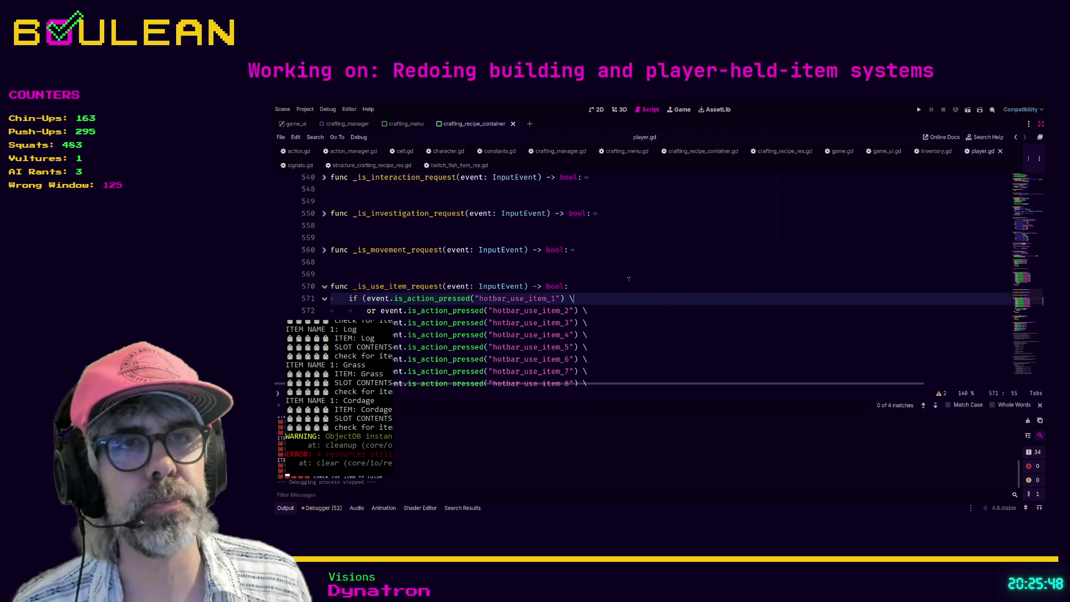
{"action": "scroll", "coordinate": [629, 279], "scroll_direction": "up", "scroll_amount": 3}
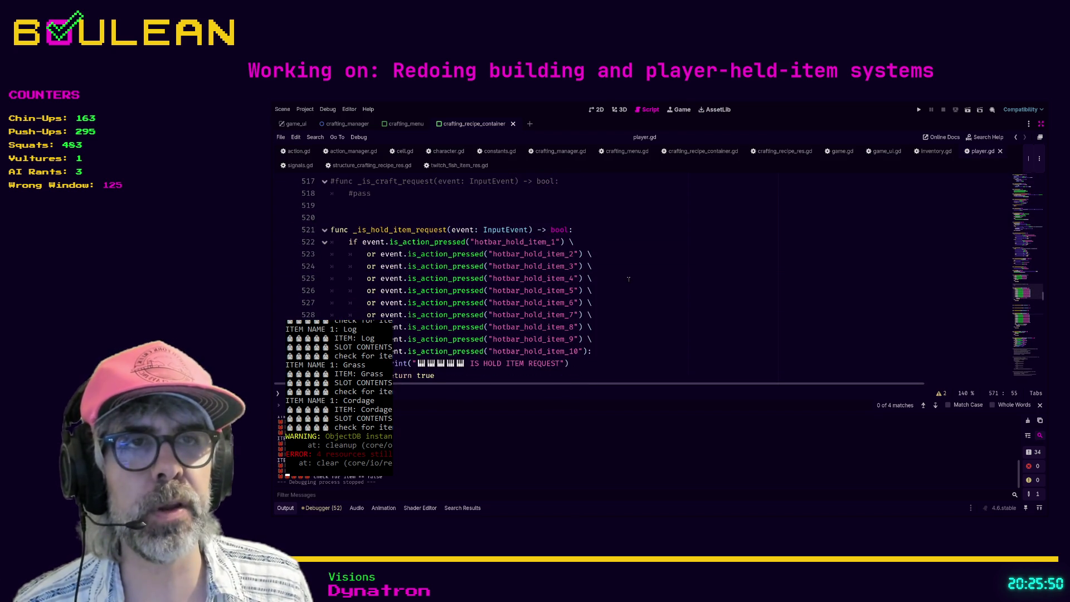
{"action": "scroll", "coordinate": [629, 279], "scroll_direction": "up", "scroll_amount": 2}
{"action": "left_click_drag", "start_coordinate": [377, 267], "coordinate": [320, 273]}
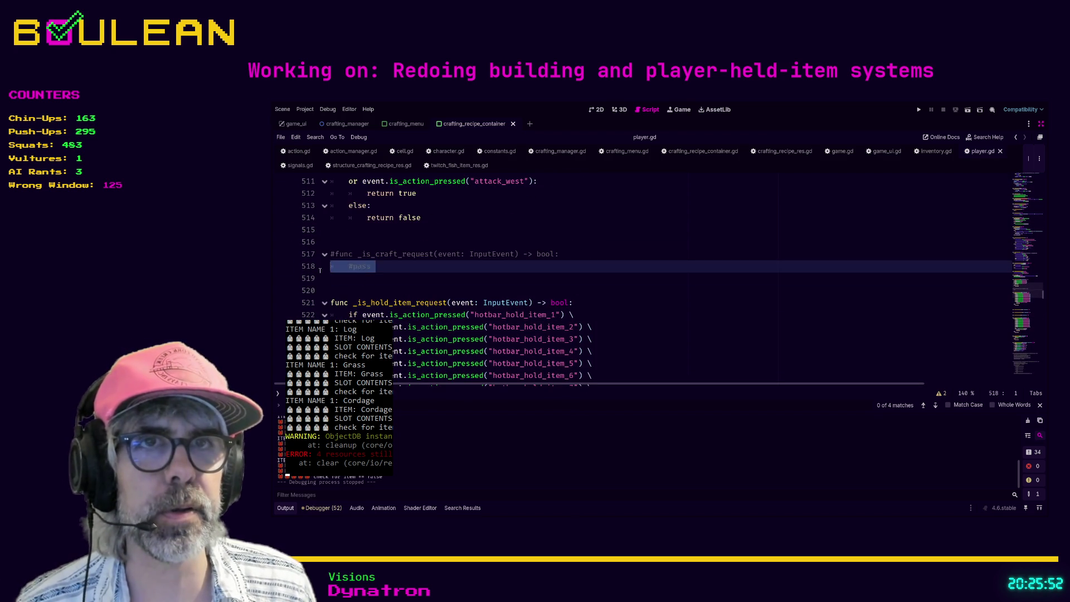
{"action": "key", "text": "shift+Up"}
{"action": "key", "text": "BackSpace"}
{"action": "key", "text": "BackSpace"}
{"action": "key", "text": "BackSpace"}
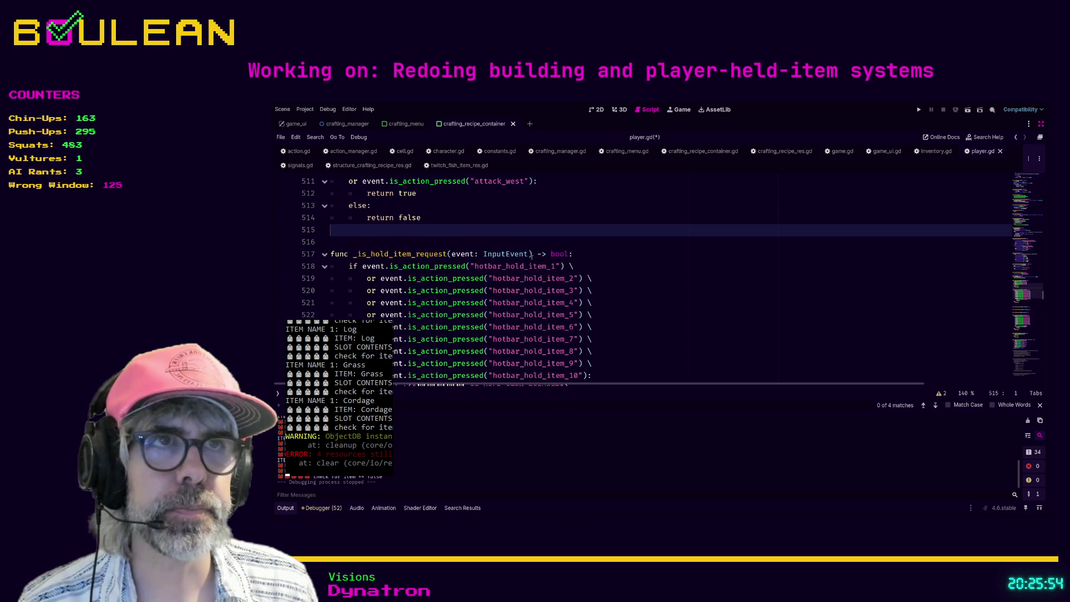
{"action": "scroll", "coordinate": [528, 256], "scroll_direction": "up", "scroll_amount": 2}
{"action": "left_click", "coordinate": [610, 272]}
{"action": "key", "text": "ctrl+s"}
- Show the script's methods side panel with Ctrl+\
{"action": "scroll", "coordinate": [592, 253], "scroll_direction": "down", "scroll_amount": 5}
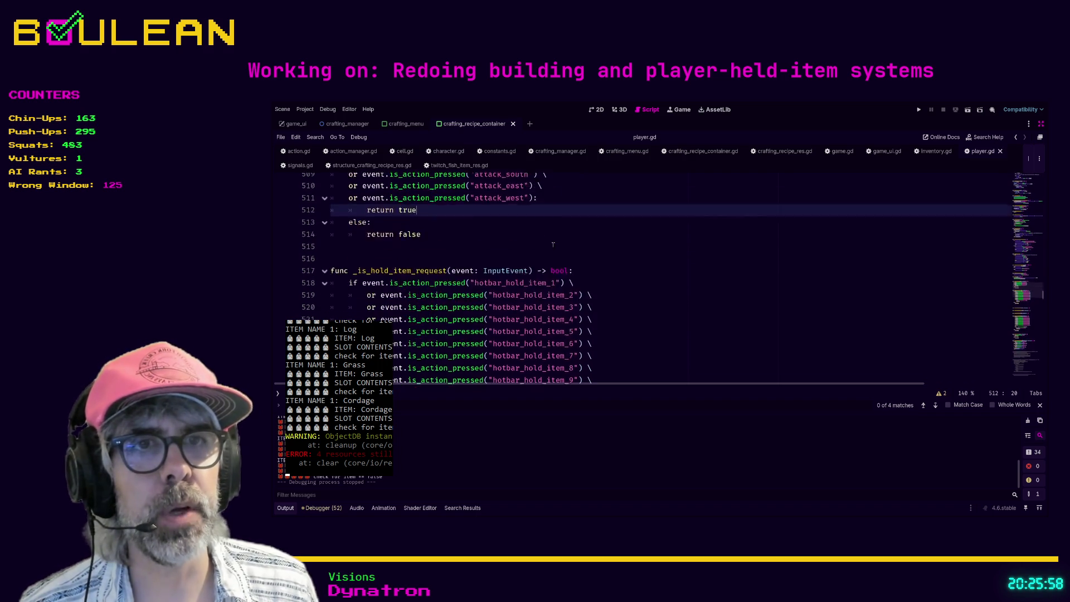
{"action": "scroll", "coordinate": [556, 287], "scroll_direction": "up", "scroll_amount": 4}
{"action": "scroll", "coordinate": [556, 288], "scroll_direction": "up", "scroll_amount": 1}
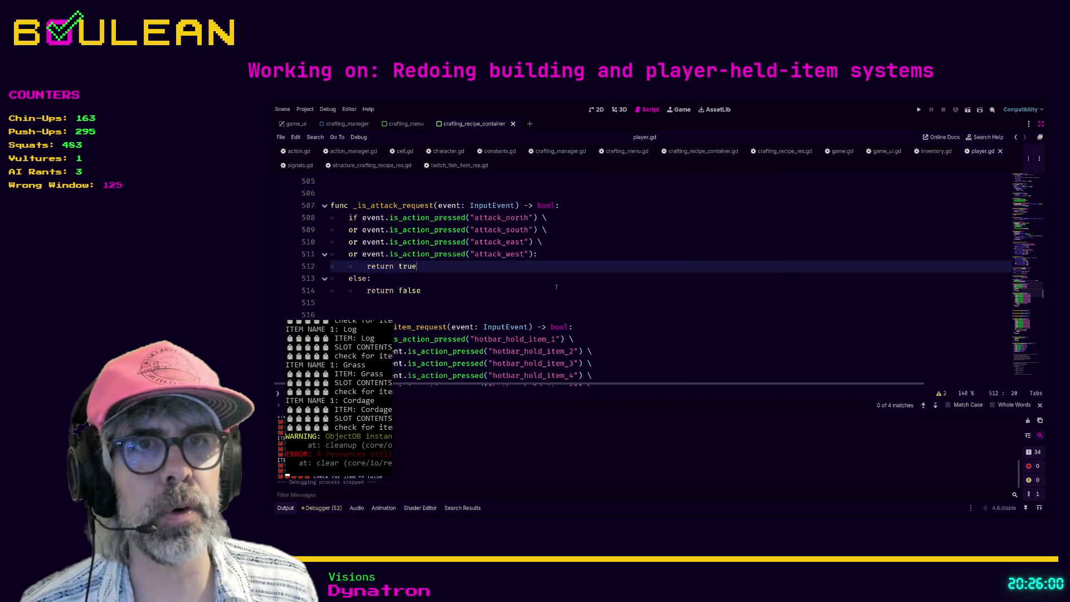
{"action": "scroll", "coordinate": [556, 288], "scroll_direction": "down", "scroll_amount": 6}
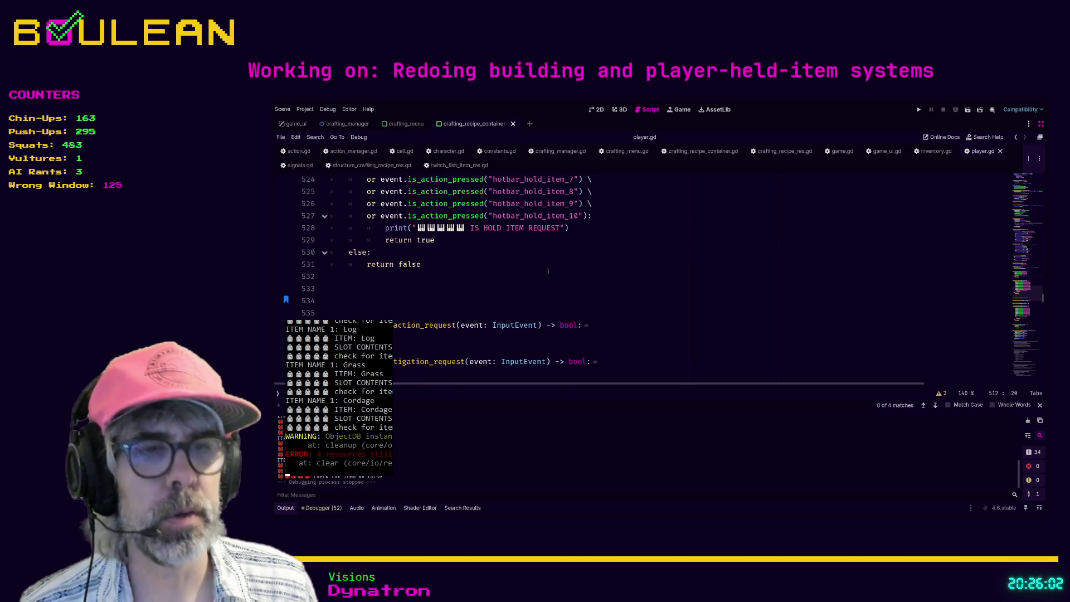
{"action": "key", "text": "ctrl+backslash"}
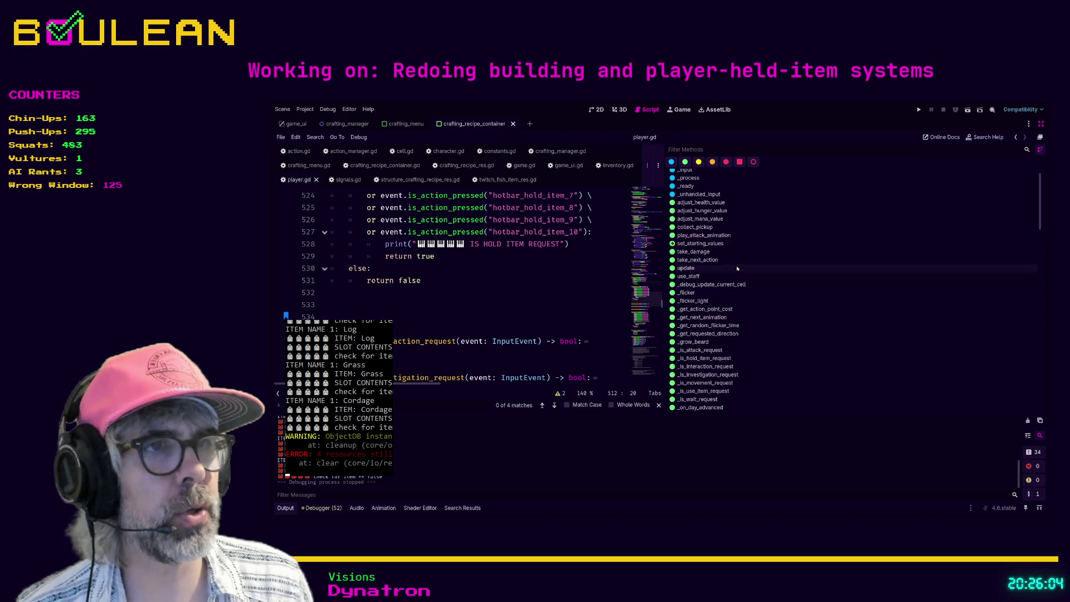
- Scroll the method list, hide the side panel, and open item_held_listener.gd via Quick Open
{"action": "scroll", "coordinate": [712, 352], "scroll_direction": "down", "scroll_amount": 3}
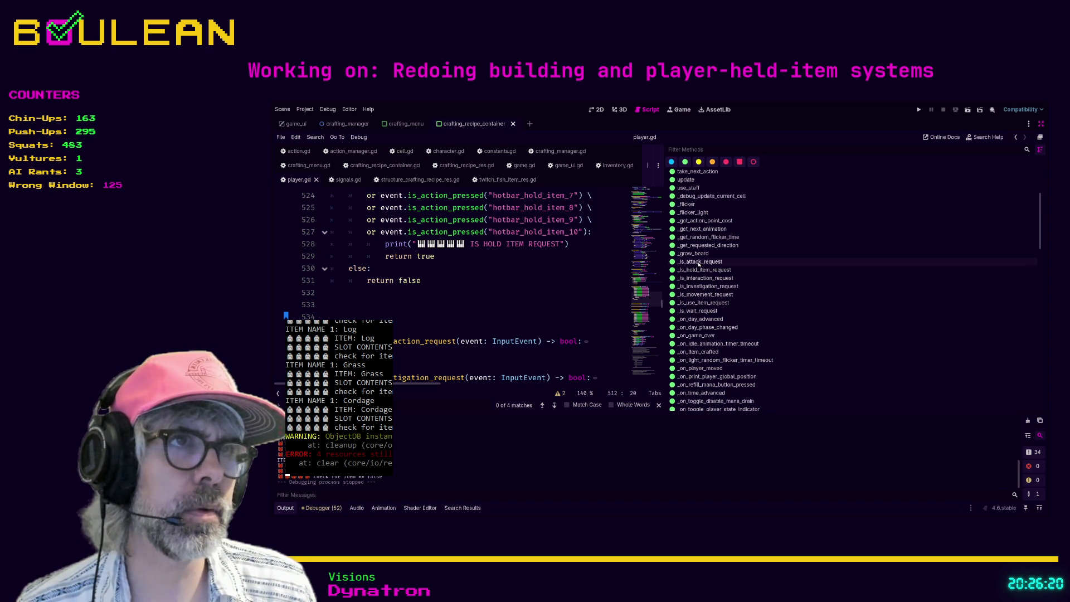
{"action": "scroll", "coordinate": [695, 325], "scroll_direction": "down", "scroll_amount": 2}
{"action": "scroll", "coordinate": [696, 325], "scroll_direction": "down", "scroll_amount": 10}
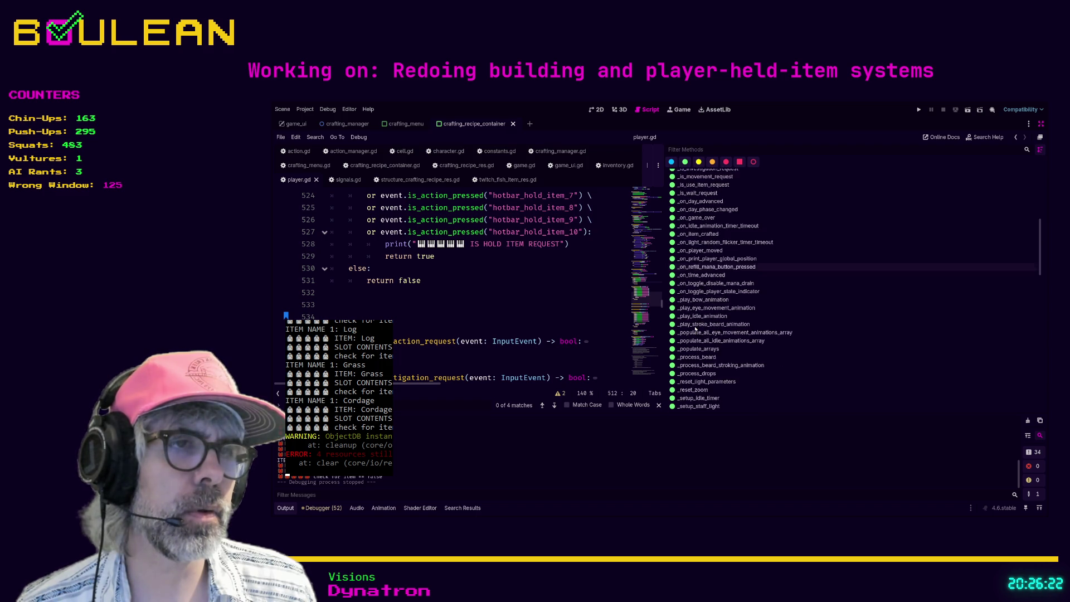
{"action": "left_click", "coordinate": [556, 304]}
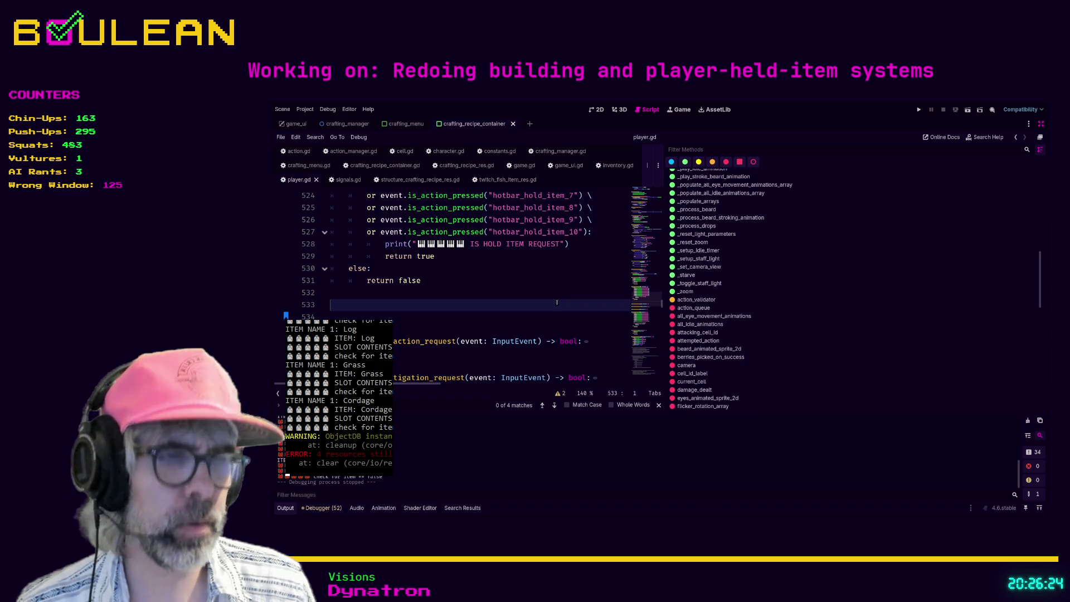
{"action": "key", "text": "ctrl+backslash"}
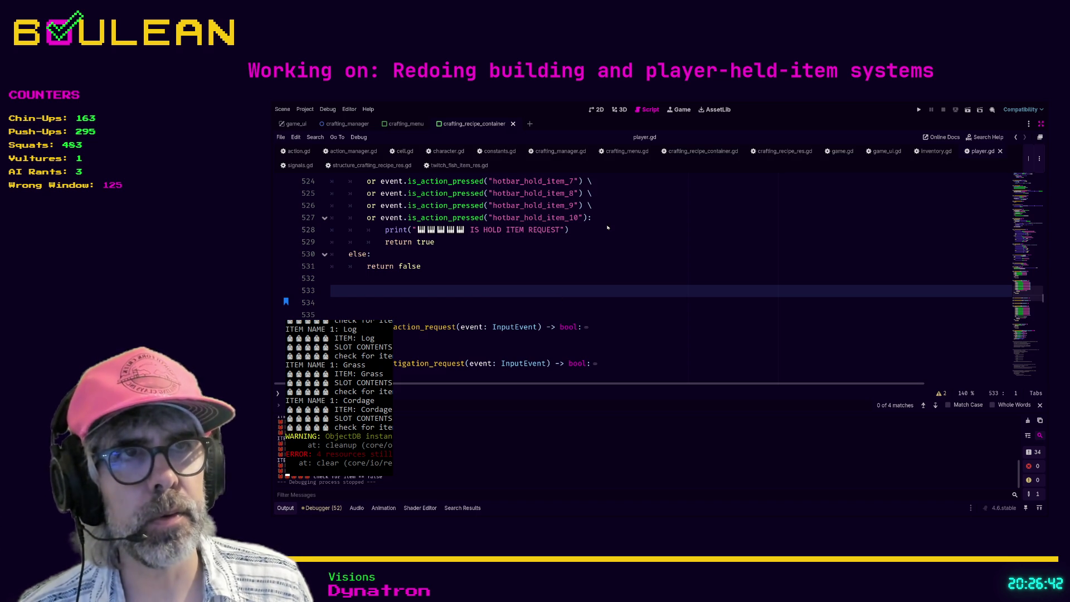
{"action": "key", "text": "ctrl+shift+t"}
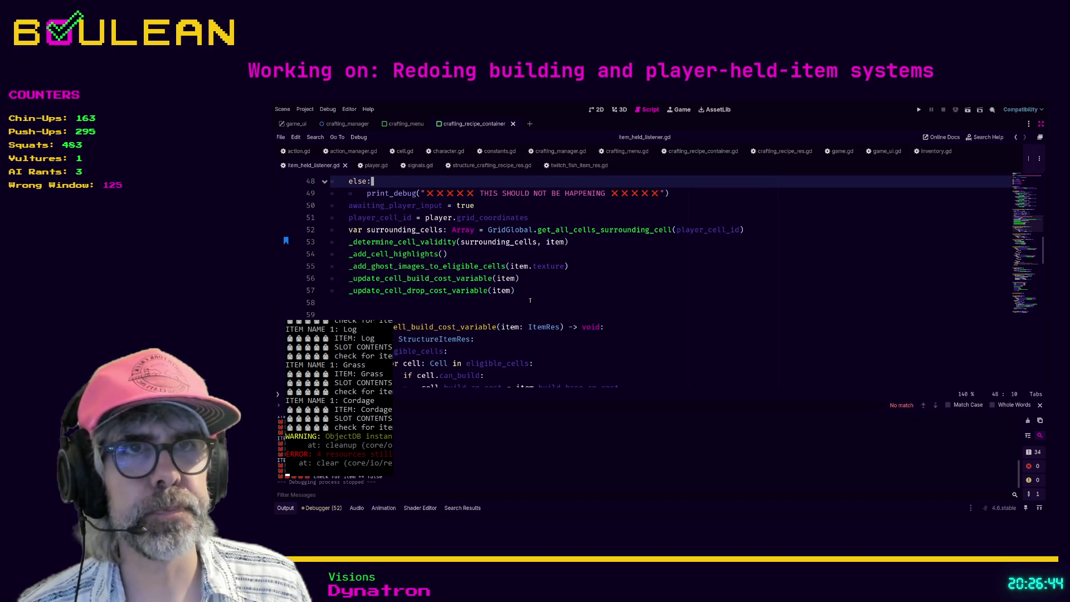
- Scroll item_held_listener.gd down to the _select_cell function at line 139
{"action": "scroll", "coordinate": [530, 300], "scroll_direction": "down", "scroll_amount": 1}
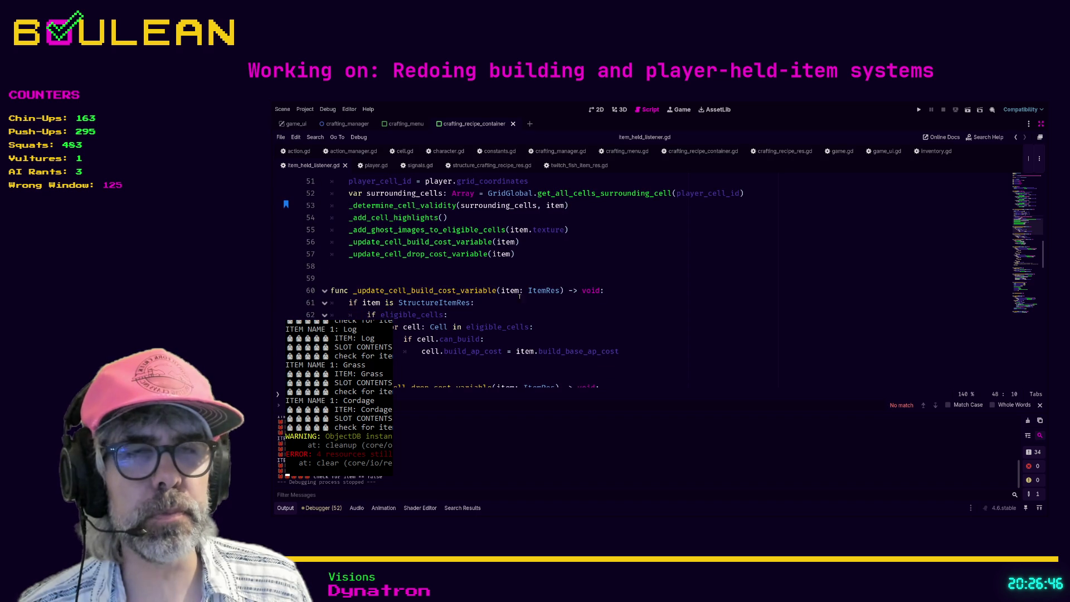
{"action": "scroll", "coordinate": [376, 279], "scroll_direction": "down", "scroll_amount": 2}
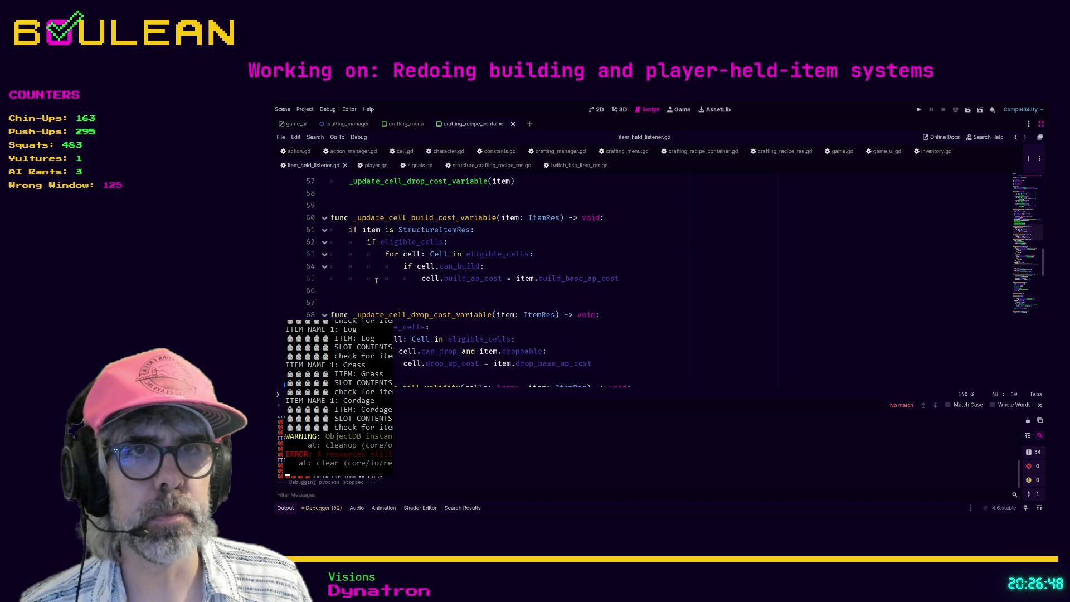
{"action": "scroll", "coordinate": [414, 290], "scroll_direction": "down", "scroll_amount": 2}
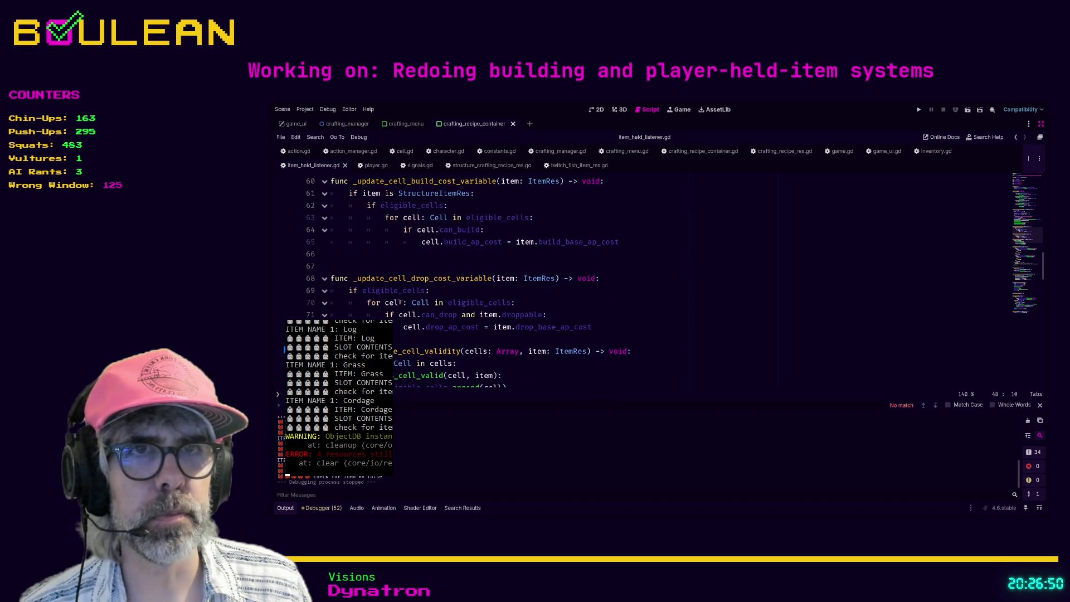
{"action": "scroll", "coordinate": [390, 302], "scroll_direction": "down", "scroll_amount": 2}
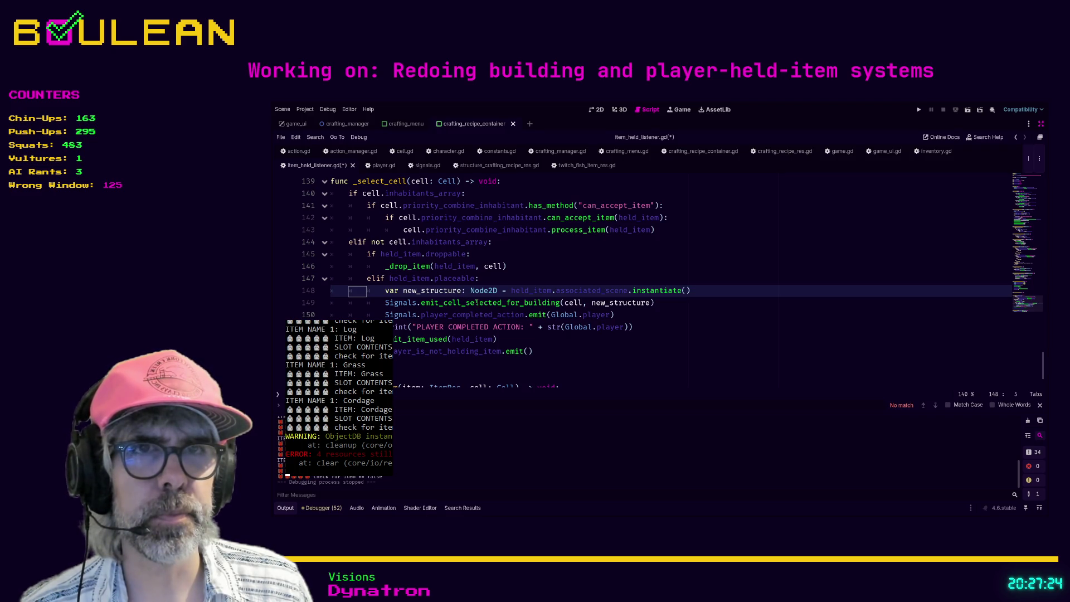
{"action": "scroll", "coordinate": [477, 301], "scroll_direction": "up", "scroll_amount": 1}
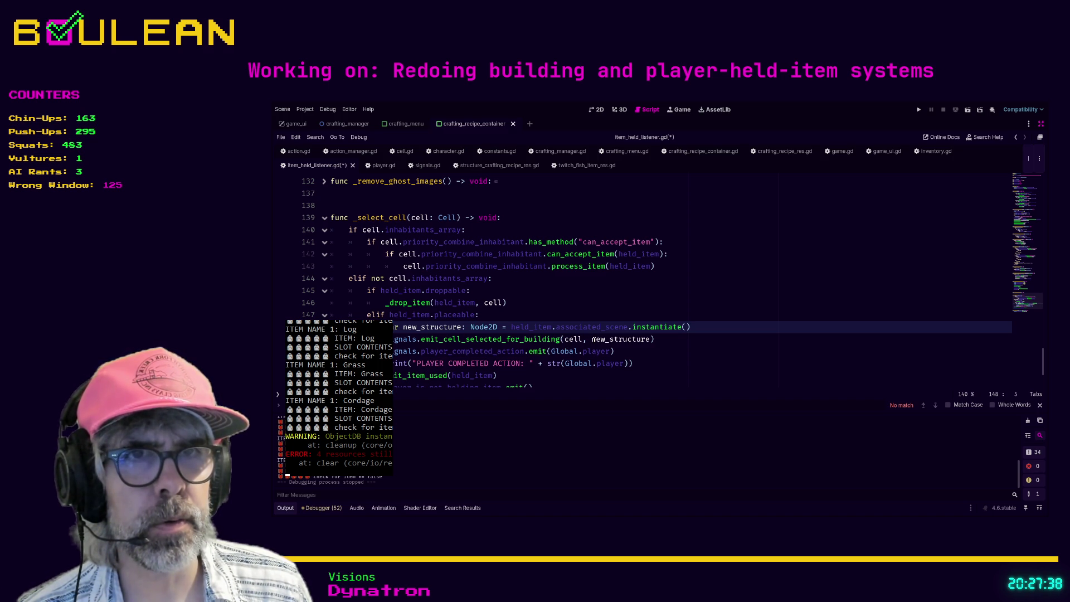
- Try a temporary 'var new_test: int = new_structure.' line, then undo it
{"action": "left_click", "coordinate": [698, 328]}
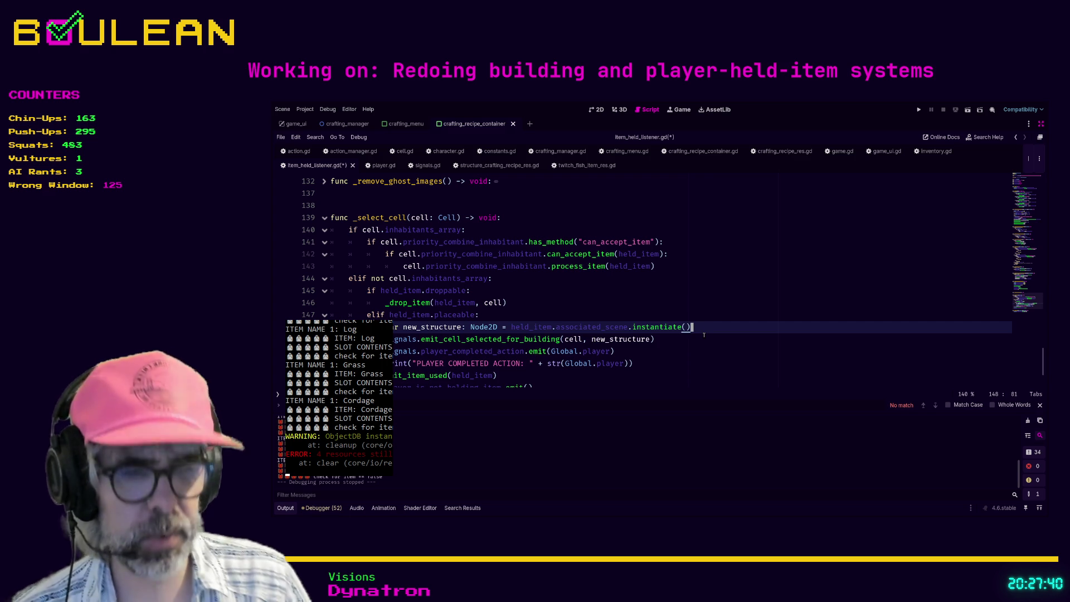
{"action": "key", "text": "Return"}
{"action": "type", "text": "var new_test"}
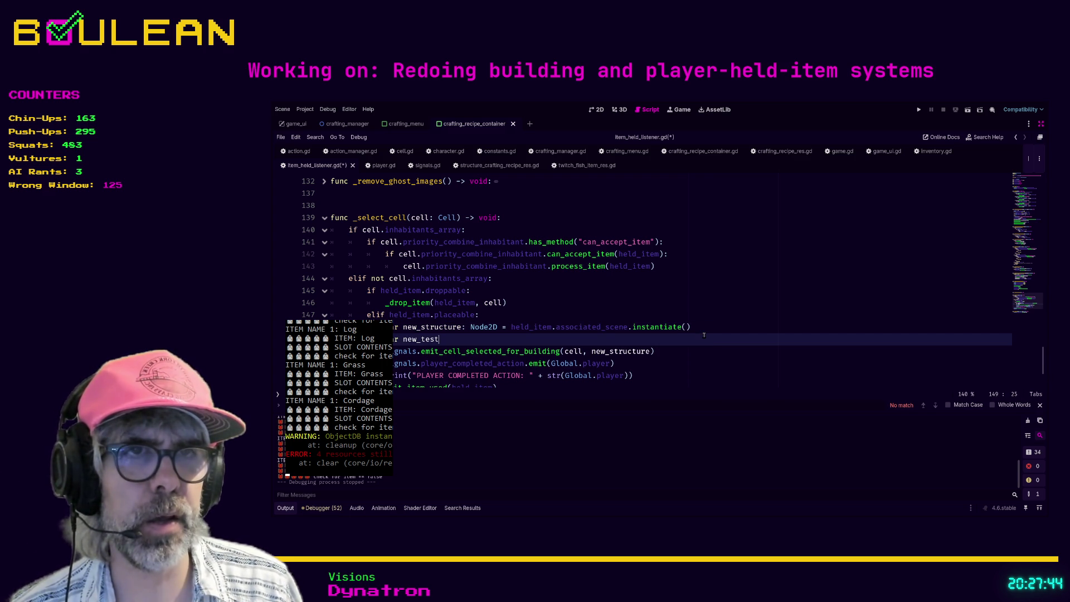
{"action": "type", "text": ": int = new_struc"}
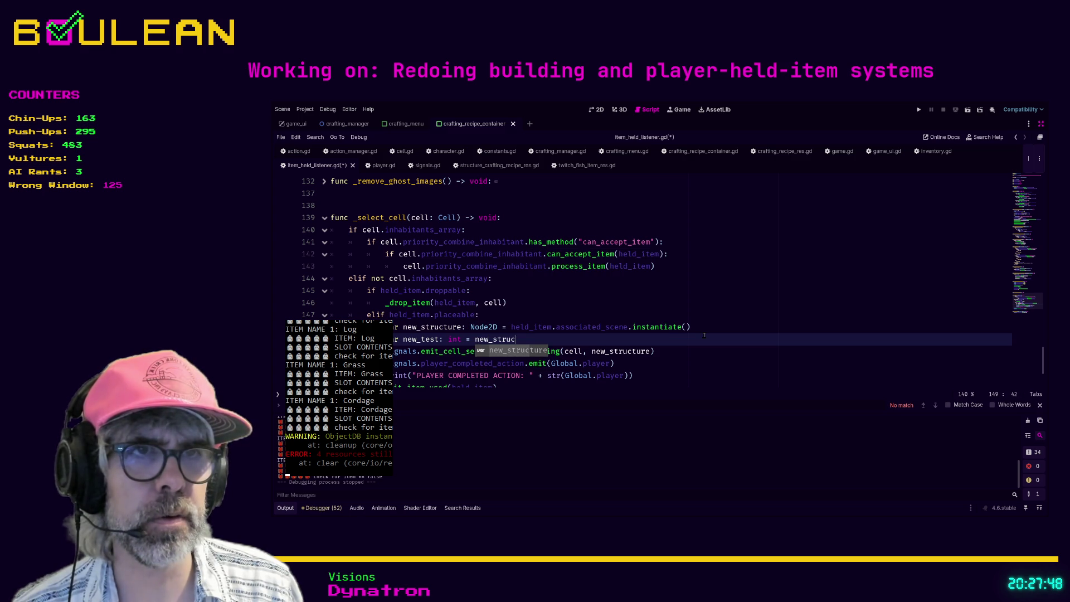
{"action": "key", "text": "Return"}
{"action": "type", "text": "."}
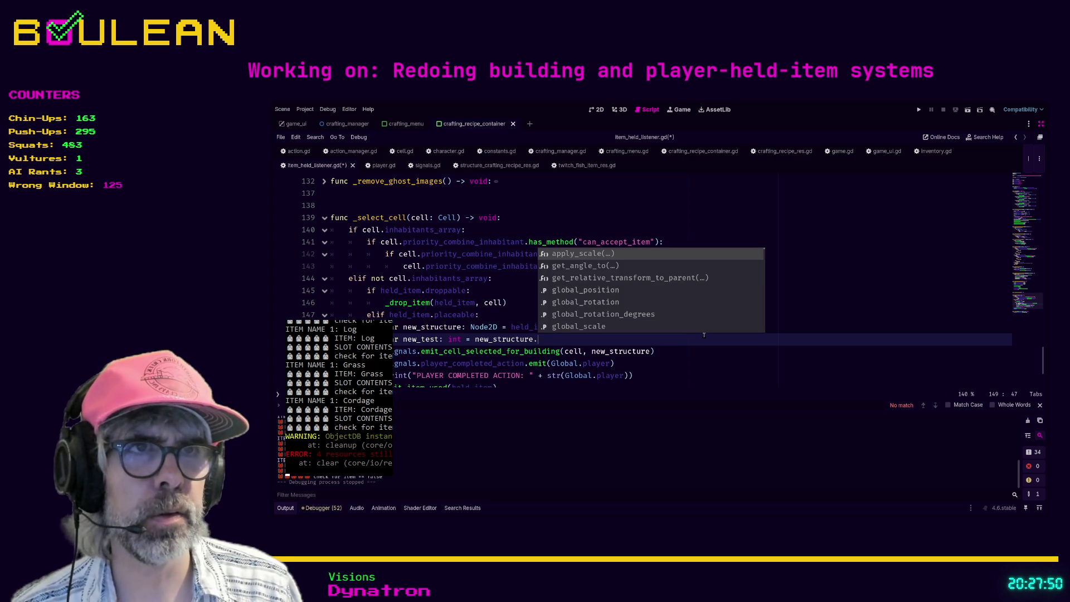
{"action": "key", "text": "Down"}
{"action": "key", "text": "Down"}
{"action": "key", "text": "Down"}
{"action": "key", "text": "Down"}
{"action": "key", "text": "Down"}
{"action": "key", "text": "Down"}
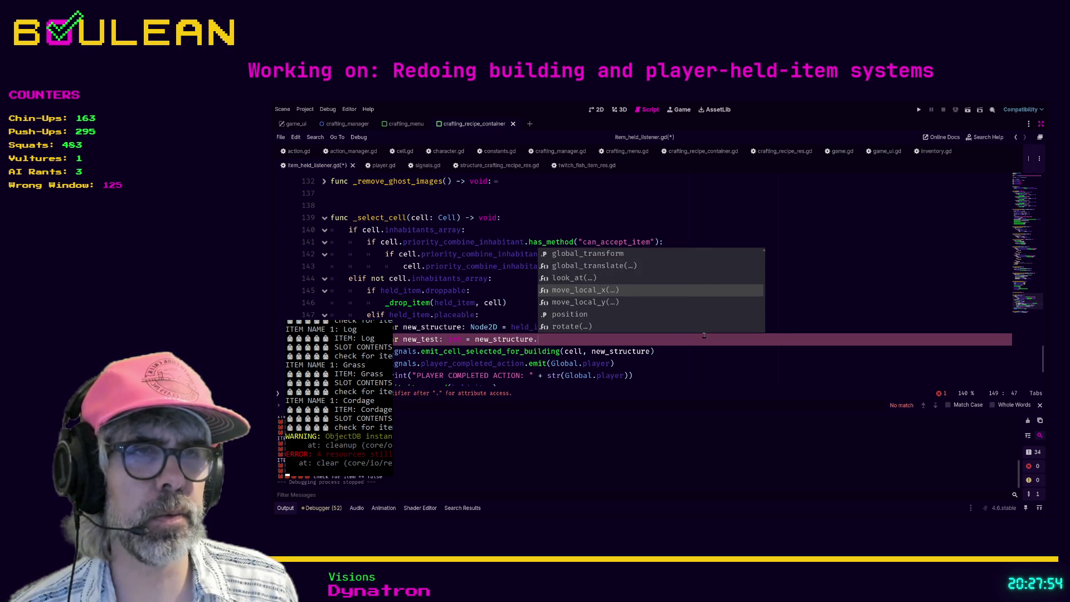
{"action": "key", "text": "Down"}
{"action": "key", "text": "Down"}
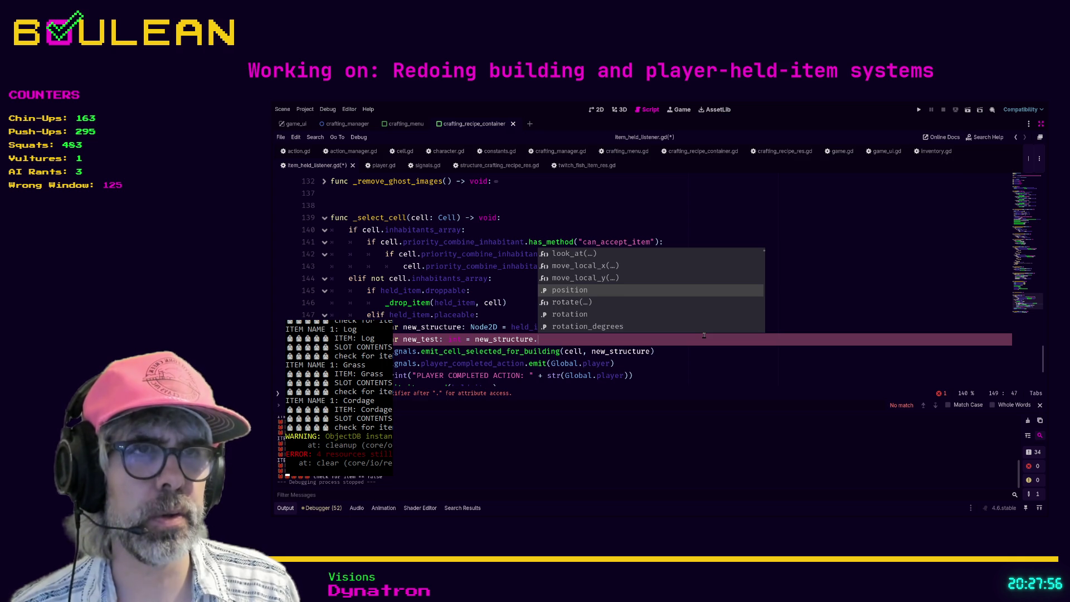
{"action": "key", "text": "ctrl+z"}
{"action": "key", "text": "ctrl+z"}
{"action": "key", "text": "ctrl+z"}
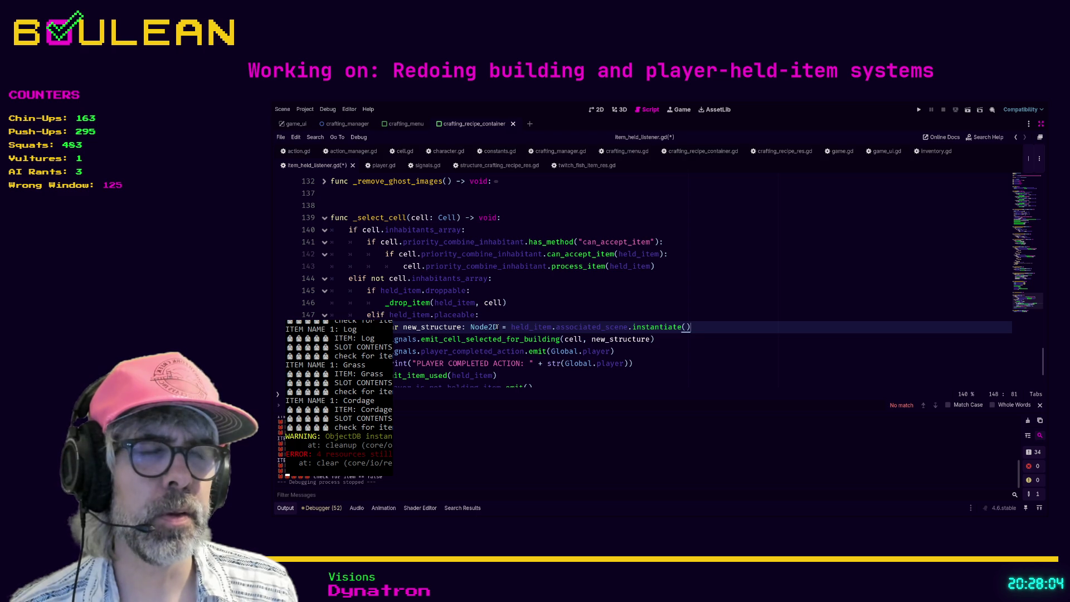
- Change new_structure's type hint on line 148 from Node2D to PlayerStructure
{"action": "left_click_drag", "start_coordinate": [498, 326], "coordinate": [471, 327]}
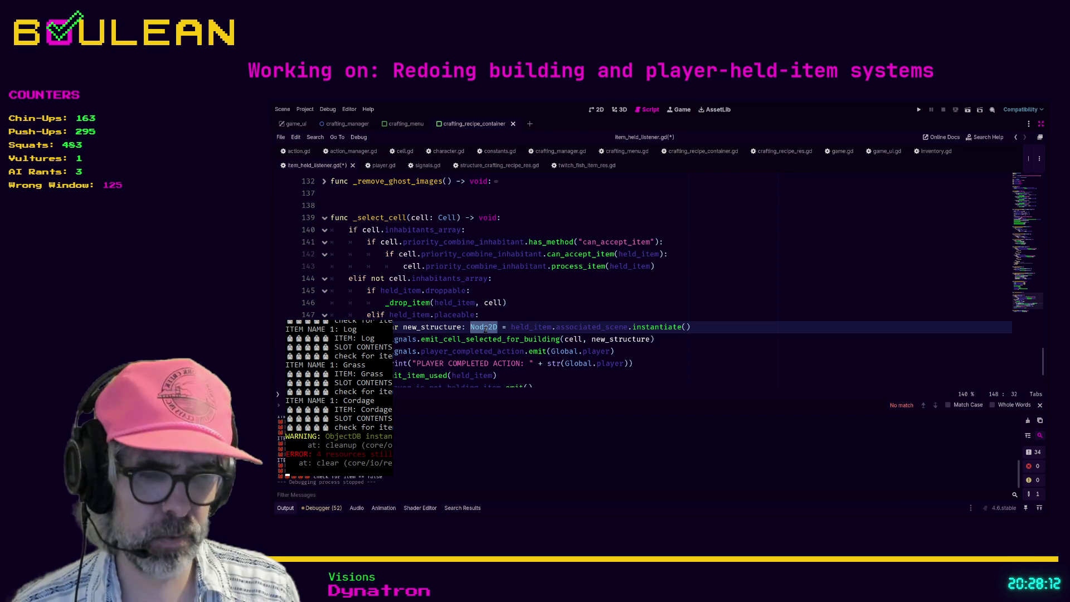
{"action": "type", "text": "St"}
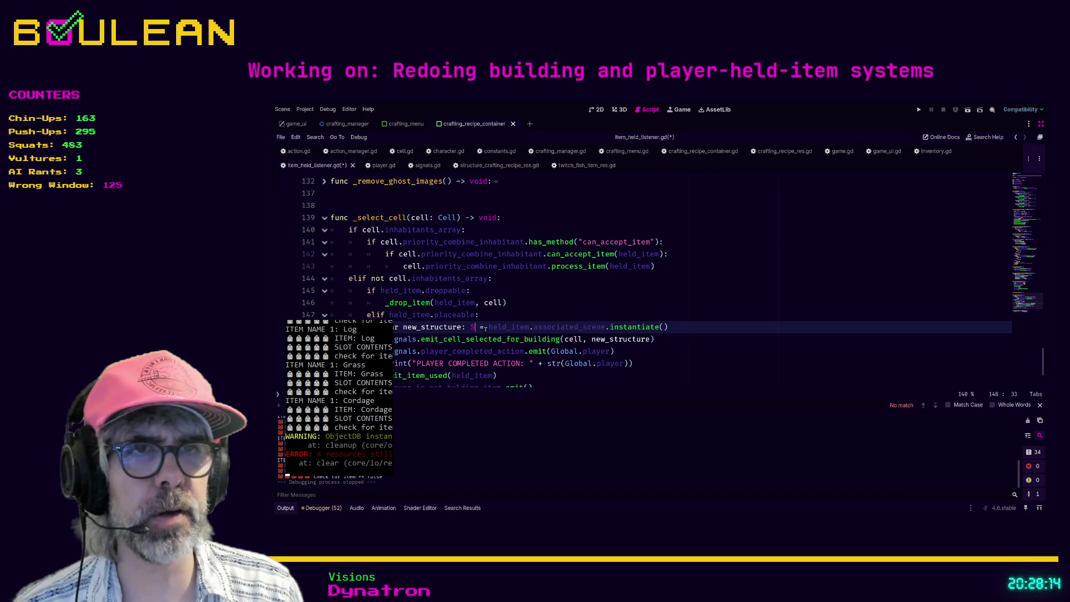
{"action": "type", "text": "ru"}
{"action": "key", "text": "BackSpace"}
{"action": "key", "text": "BackSpace"}
{"action": "key", "text": "BackSpace"}
{"action": "type", "text": "Play"}
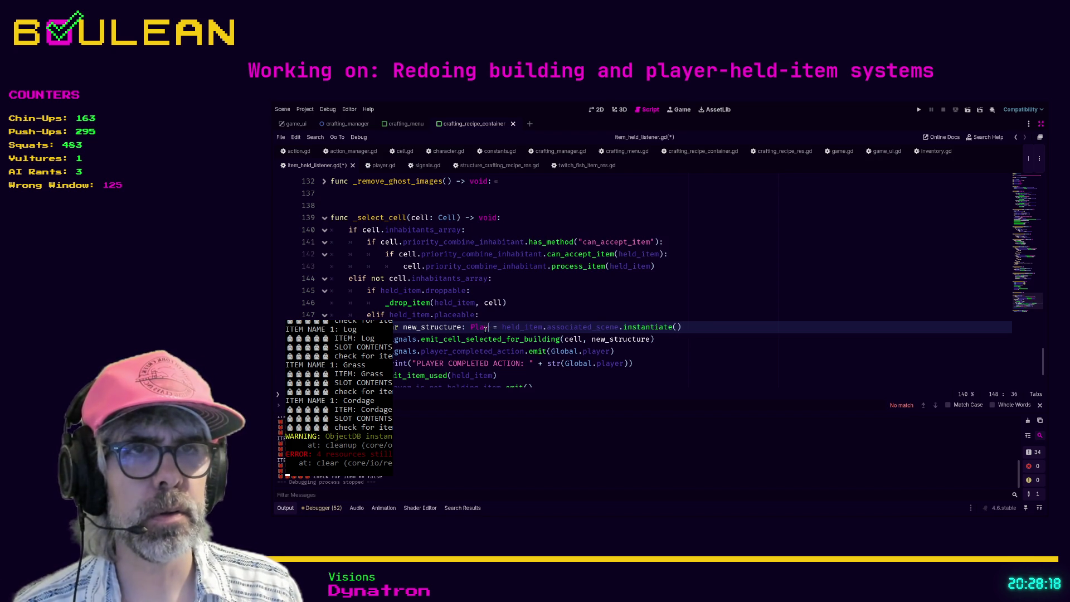
{"action": "type", "text": "erS"}
{"action": "key", "text": "Return"}
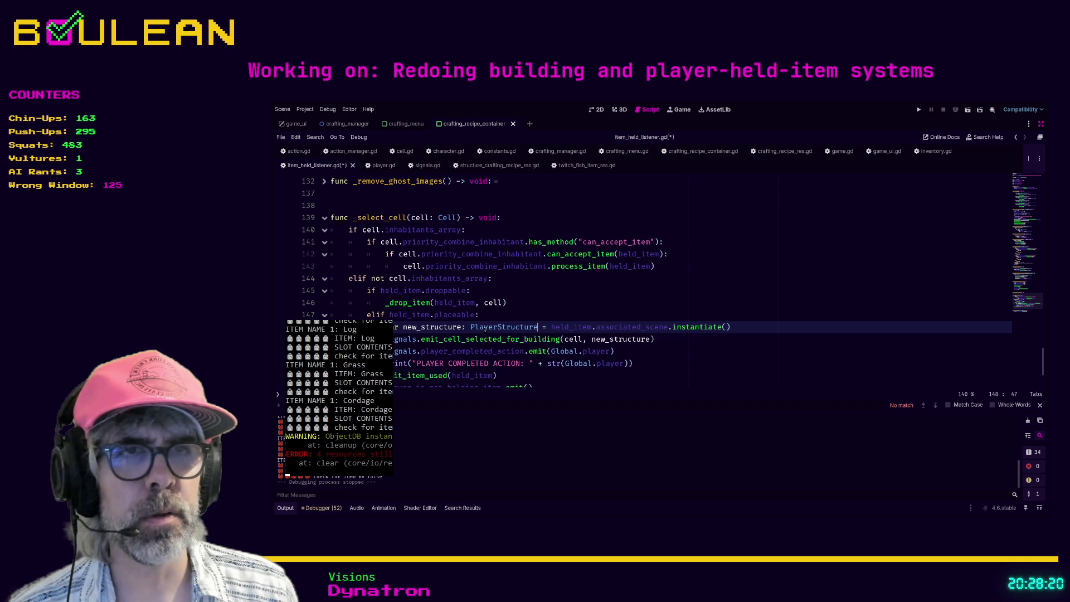
- Add a temporary 'var test: int = new_structure.' line below line 148
{"action": "left_click", "coordinate": [658, 352]}
{"action": "scroll", "coordinate": [659, 351], "scroll_direction": "down", "scroll_amount": 1}
{"action": "scroll", "coordinate": [658, 351], "scroll_direction": "down", "scroll_amount": 2}
{"action": "left_click", "coordinate": [657, 351]}
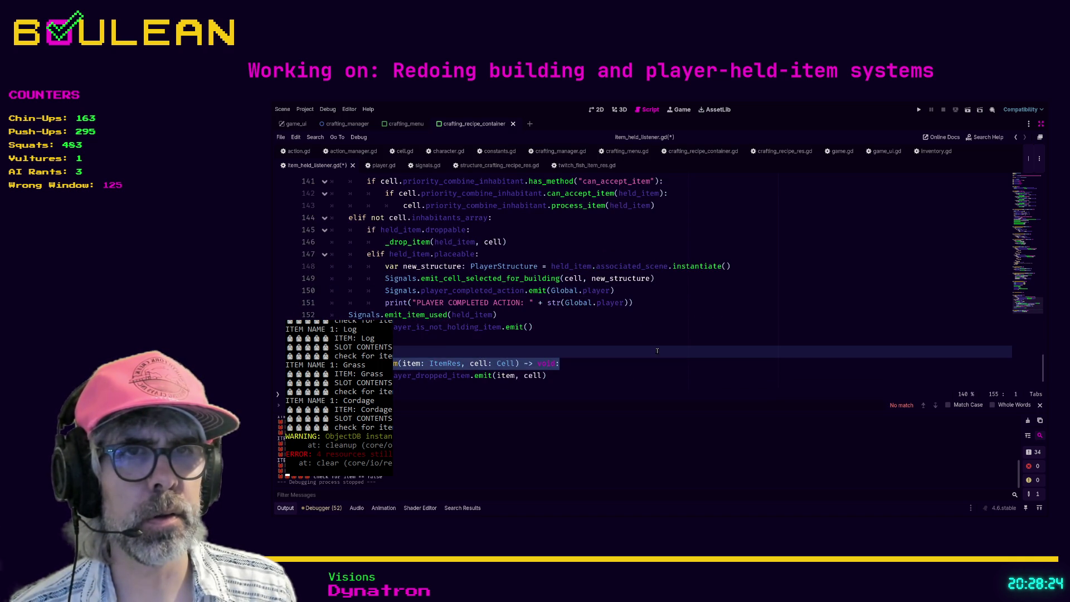
{"action": "left_click", "coordinate": [584, 343]}
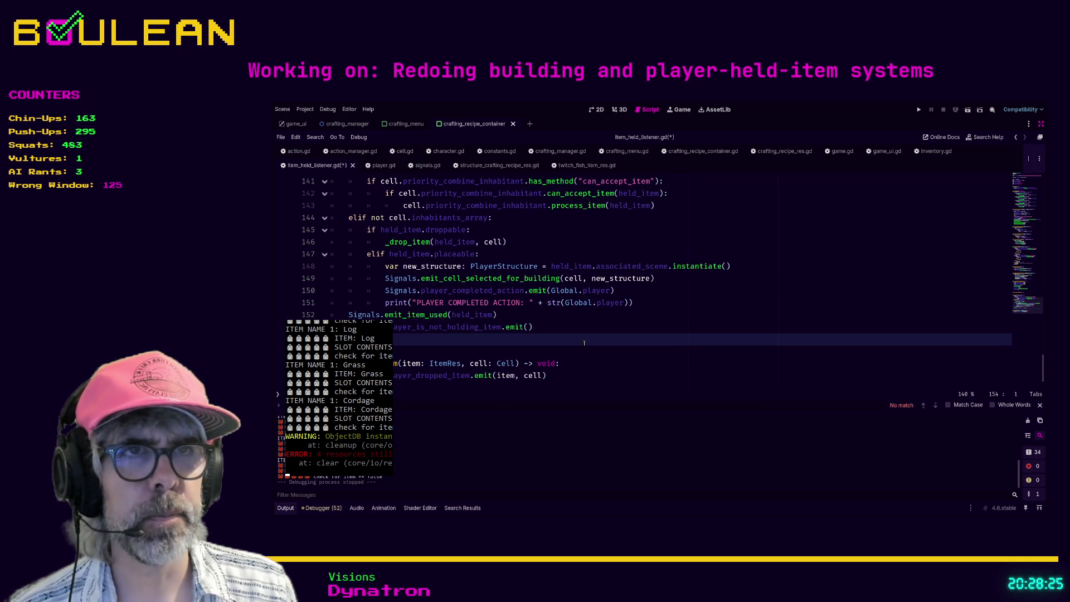
{"action": "left_click", "coordinate": [752, 267]}
{"action": "key", "text": "Return"}
{"action": "type", "text": "var test: int "}
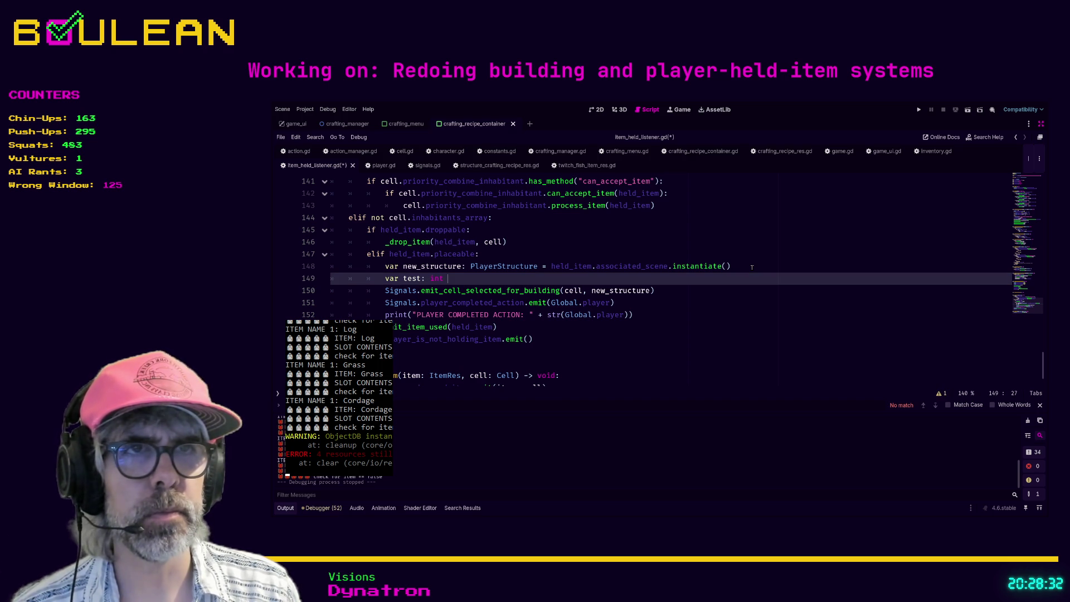
{"action": "type", "text": "= new_swtr"}
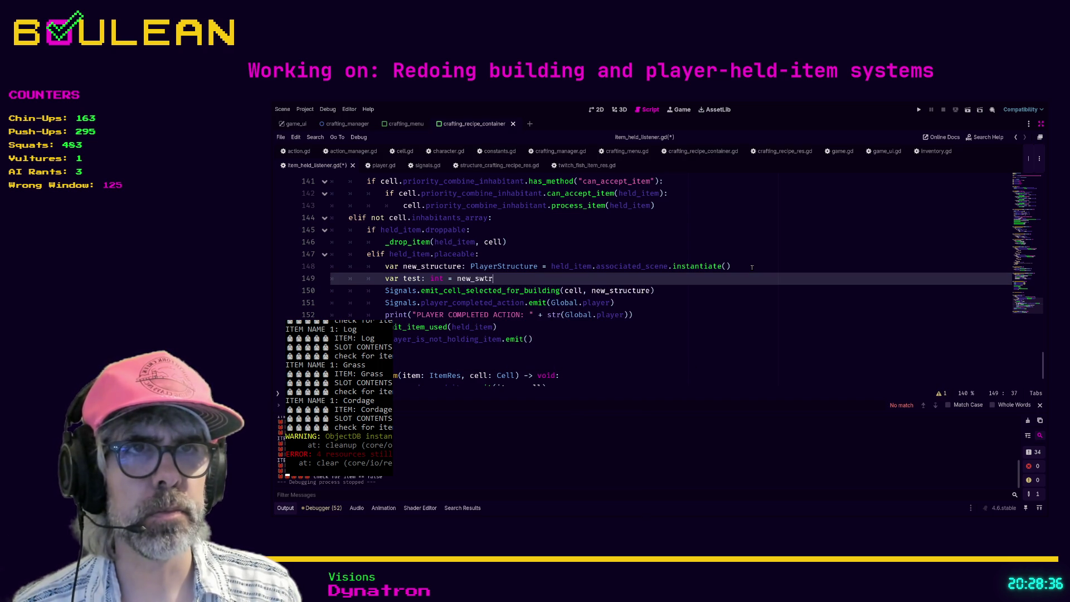
{"action": "key", "text": "BackSpace"}
{"action": "key", "text": "BackSpace"}
{"action": "type", "text": "structure."}
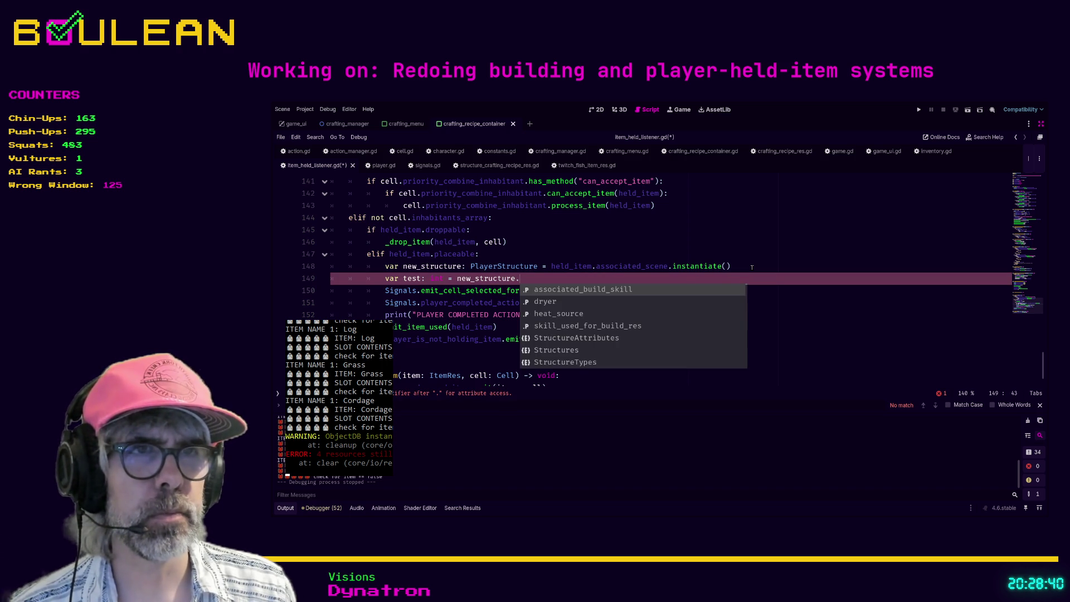
- Browse new_structure's member suggestions, including 'res' matches, then delete the test line
{"action": "key", "text": "Down"}
{"action": "key", "text": "Down"}
{"action": "key", "text": "Down"}
{"action": "key", "text": "Down"}
{"action": "key", "text": "Down"}
{"action": "key", "text": "Down"}
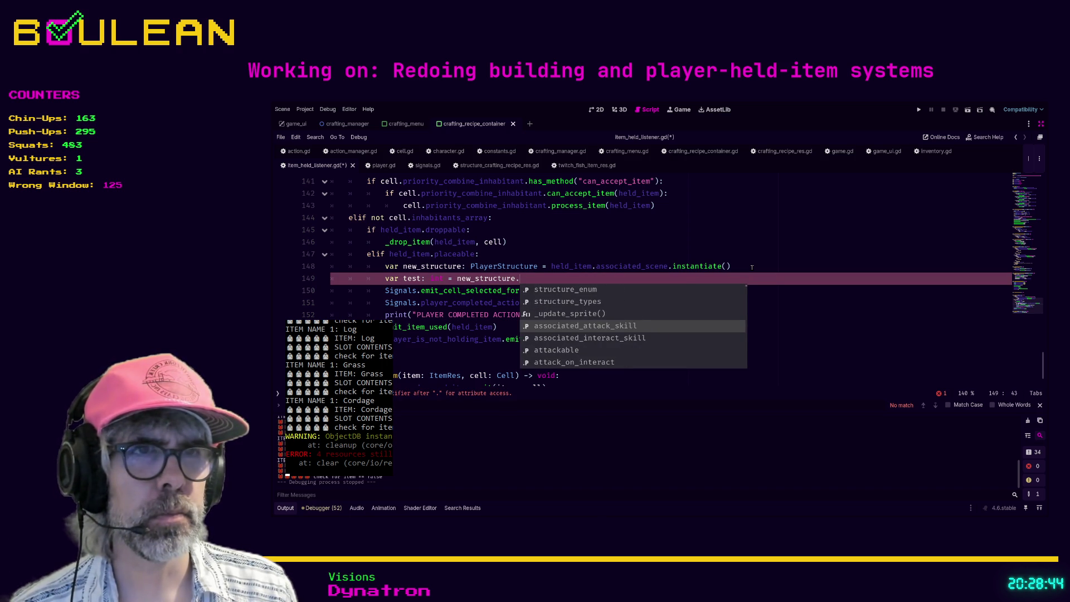
{"action": "key", "text": "Down"}
{"action": "key", "text": "Down"}
{"action": "key", "text": "Down"}
{"action": "key", "text": "Down"}
{"action": "key", "text": "Down"}
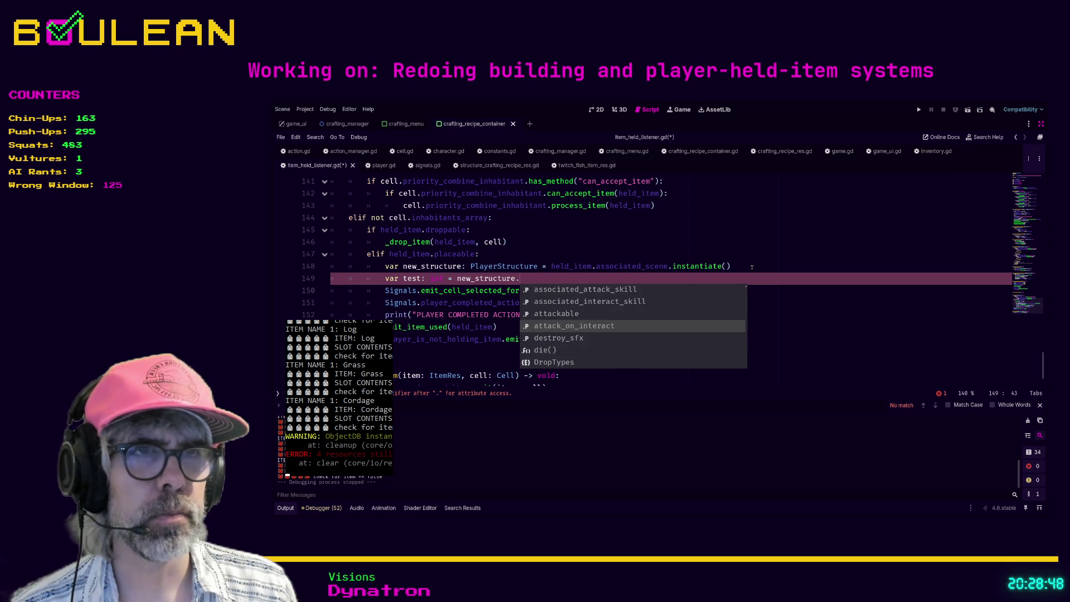
{"action": "key", "text": "Down"}
{"action": "key", "text": "Down"}
{"action": "key", "text": "Down"}
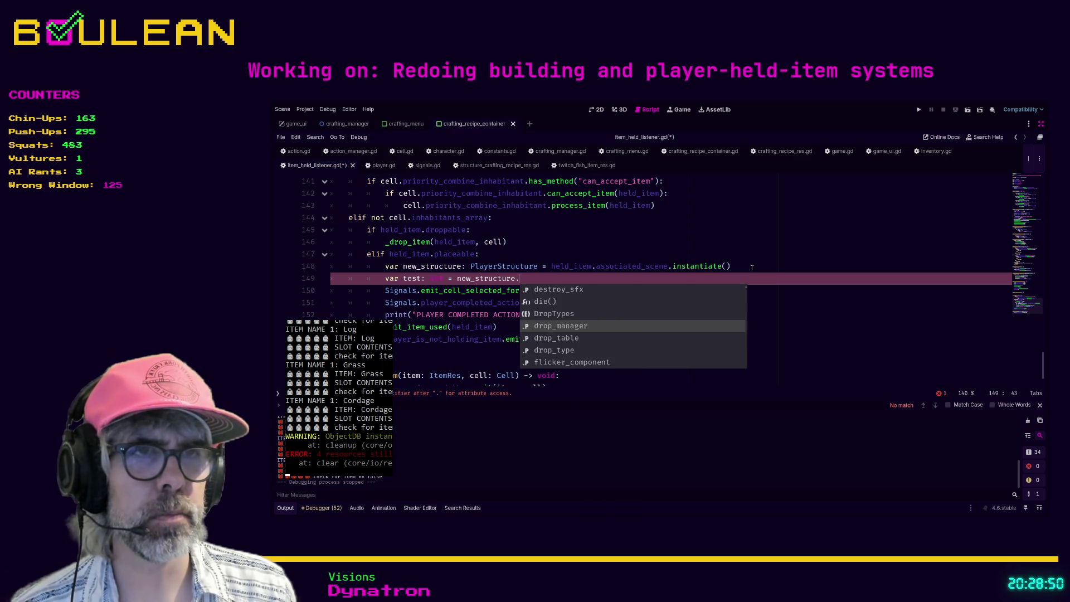
{"action": "type", "text": "res"}
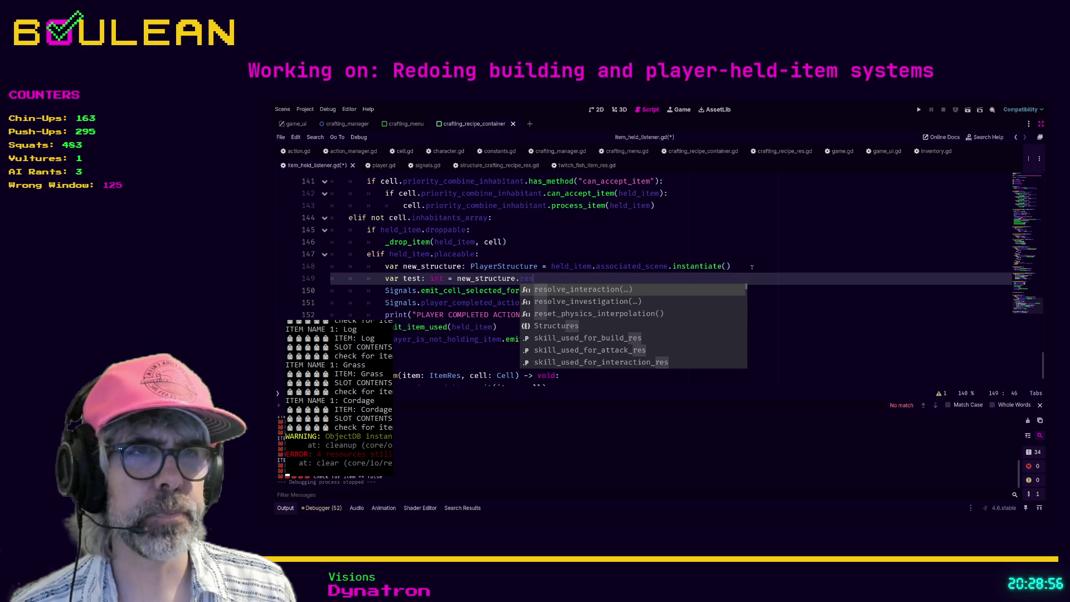
{"action": "key", "text": "Down"}
{"action": "key", "text": "Down"}
{"action": "key", "text": "Down"}
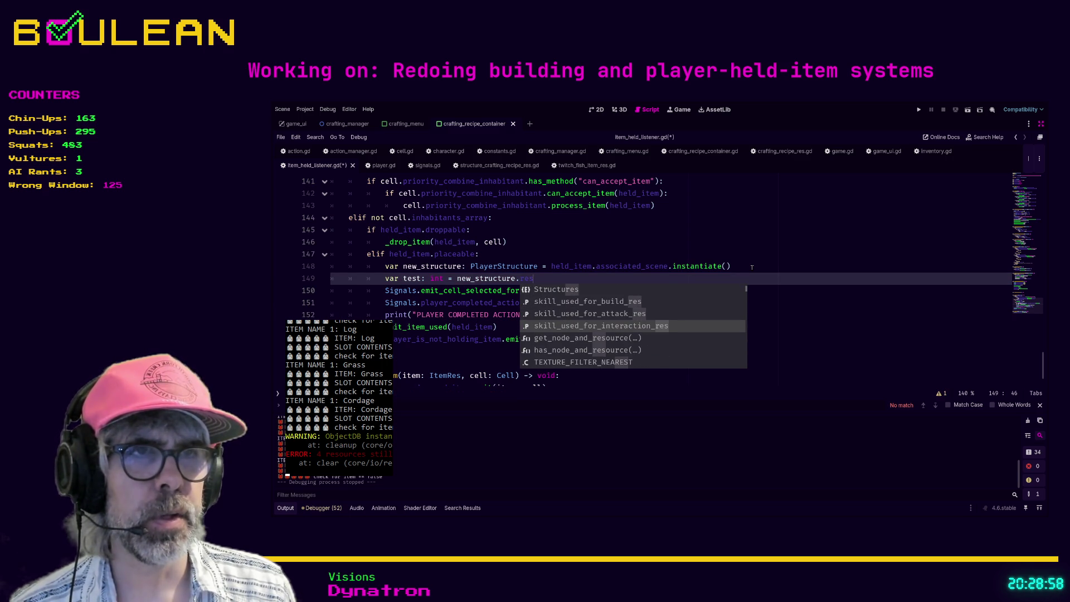
{"action": "key", "text": "Down"}
{"action": "key", "text": "Down"}
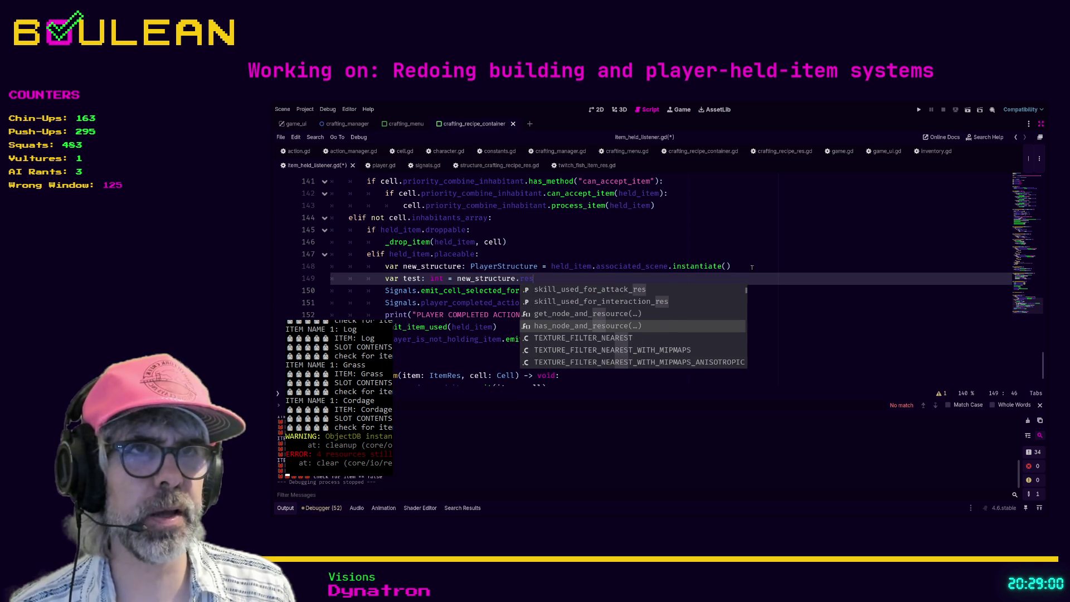
{"action": "key", "text": "shift+Home"}
{"action": "key", "text": "shift+Home"}
{"action": "key", "text": "BackSpace"}
{"action": "key", "text": "BackSpace"}
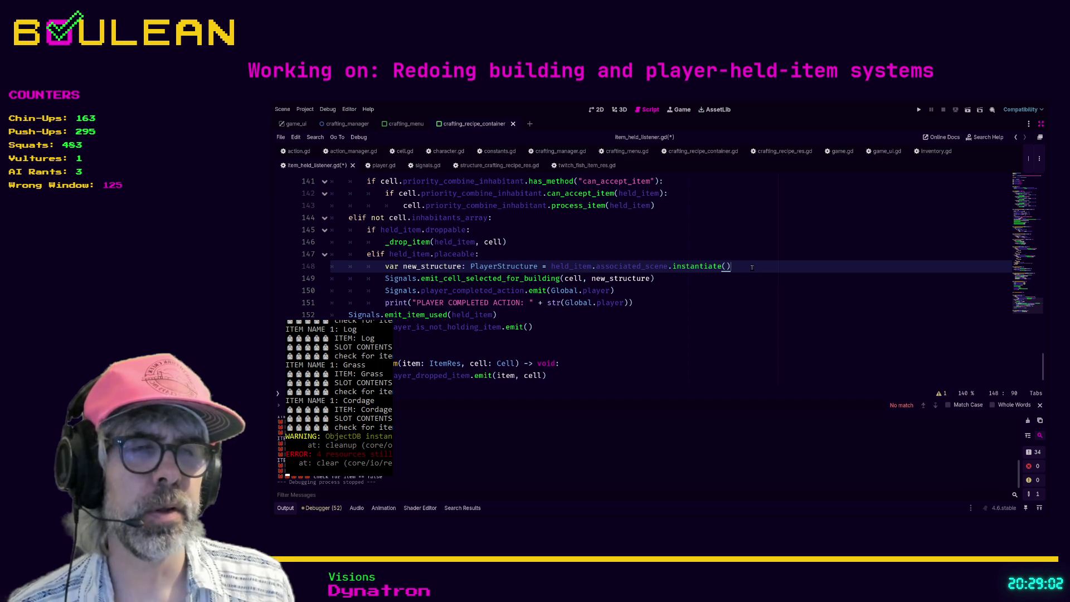
{"action": "scroll", "coordinate": [668, 302], "scroll_direction": "up", "scroll_amount": 2}
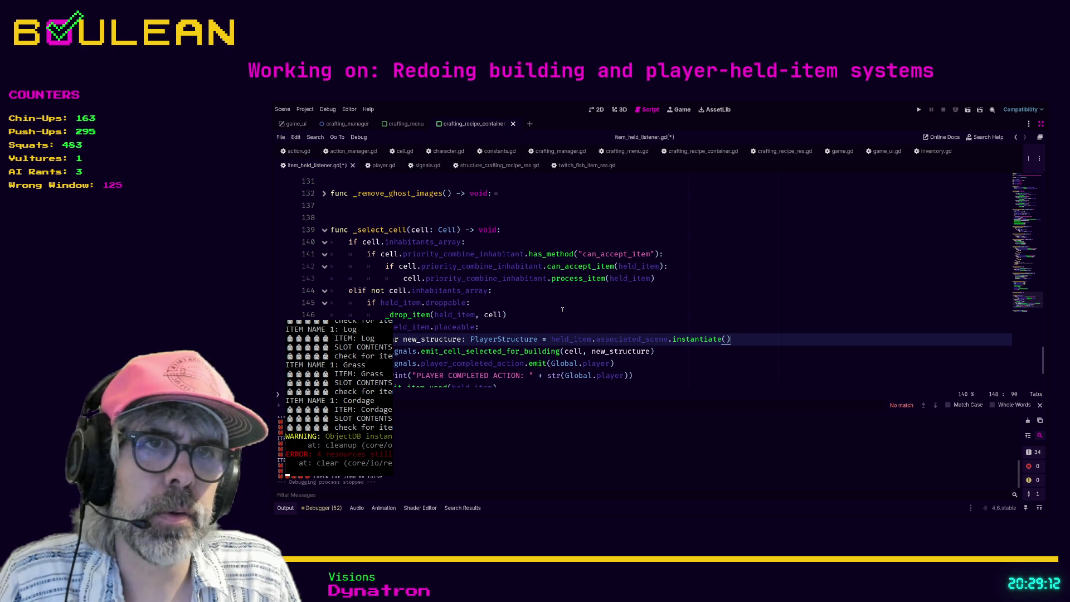
- Open player_structure.gd from the PlayerStructure type hint
{"action": "left_click", "coordinate": [500, 339], "text": "ctrl"}
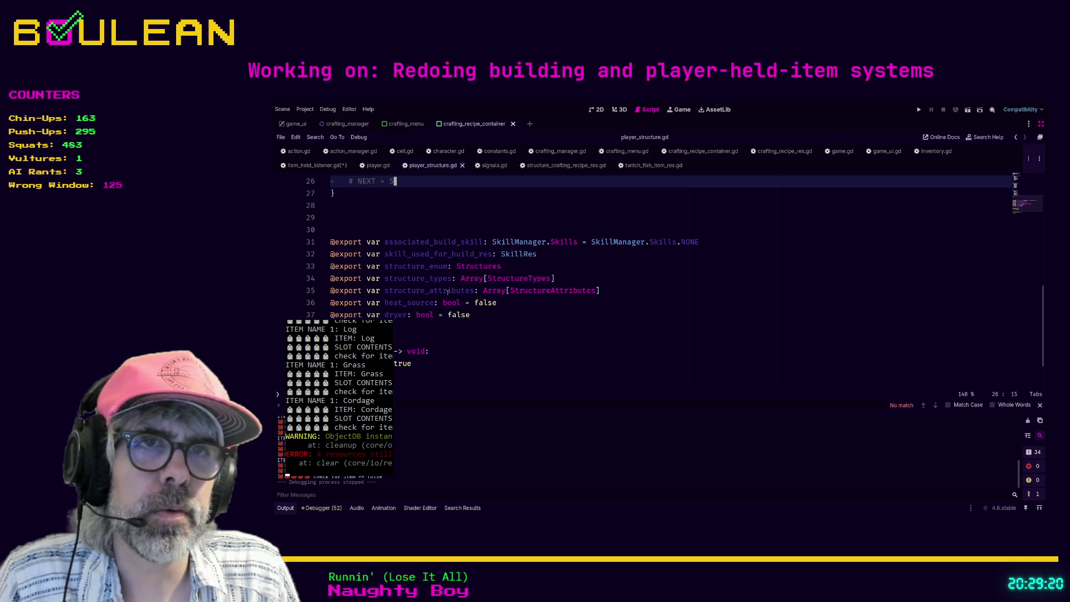
{"action": "scroll", "coordinate": [411, 313], "scroll_direction": "up", "scroll_amount": 2}
{"action": "scroll", "coordinate": [411, 314], "scroll_direction": "down", "scroll_amount": 2}
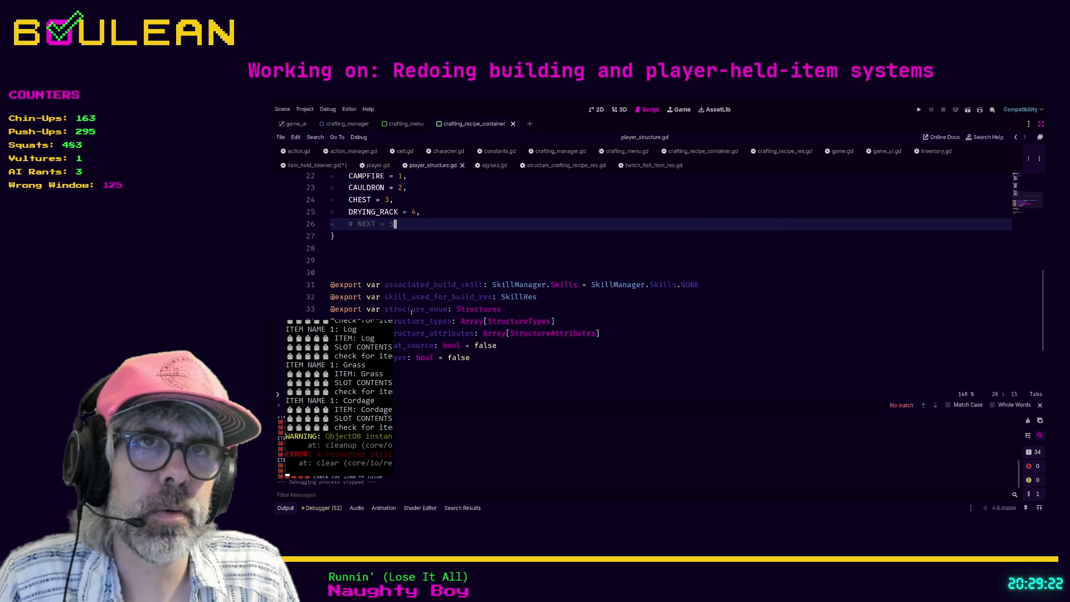
{"action": "scroll", "coordinate": [411, 314], "scroll_direction": "up", "scroll_amount": 2}
{"action": "scroll", "coordinate": [411, 314], "scroll_direction": "down", "scroll_amount": 3}
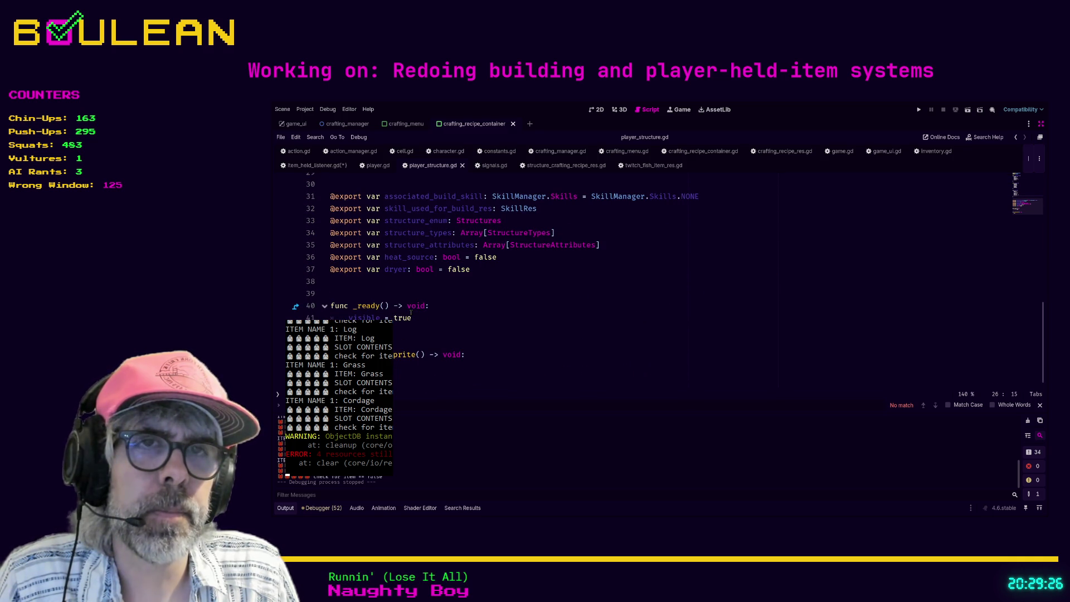
{"action": "scroll", "coordinate": [411, 314], "scroll_direction": "up", "scroll_amount": 2}
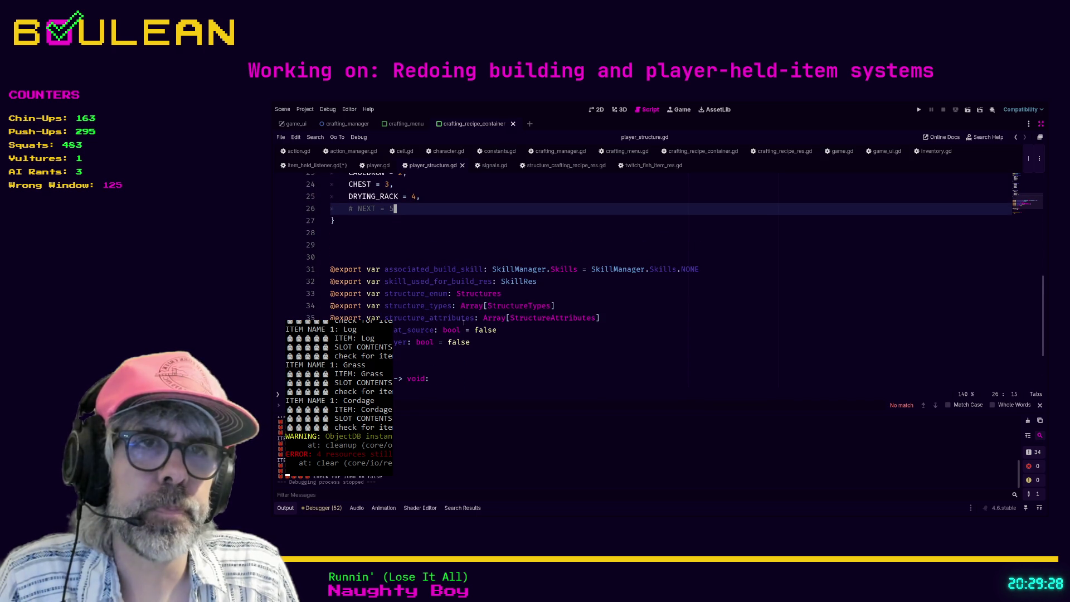
- Start a new 'export var' line below the dryer property
{"action": "left_click", "coordinate": [480, 342]}
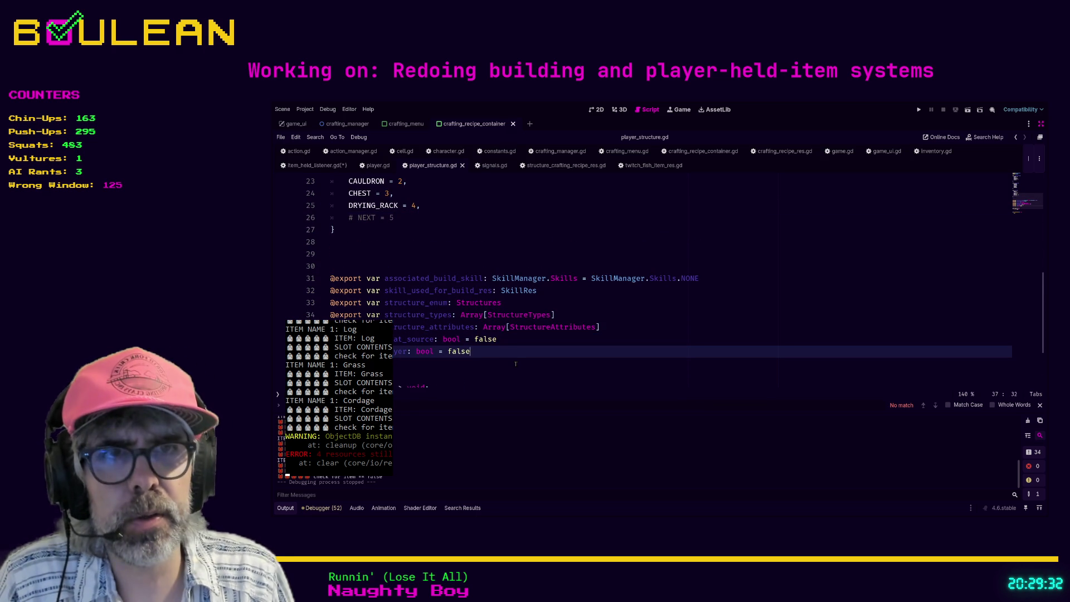
{"action": "key", "text": "Return"}
{"action": "type", "text": "export var skil"}
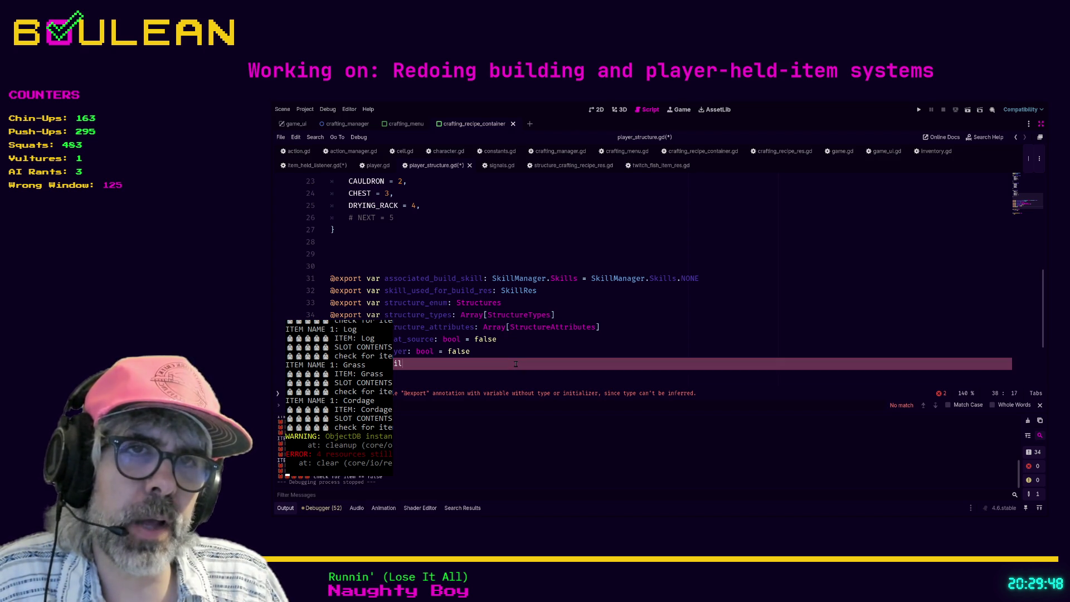
{"action": "key", "text": "BackSpace"}
{"action": "key", "text": "BackSpace"}
{"action": "key", "text": "BackSpace"}
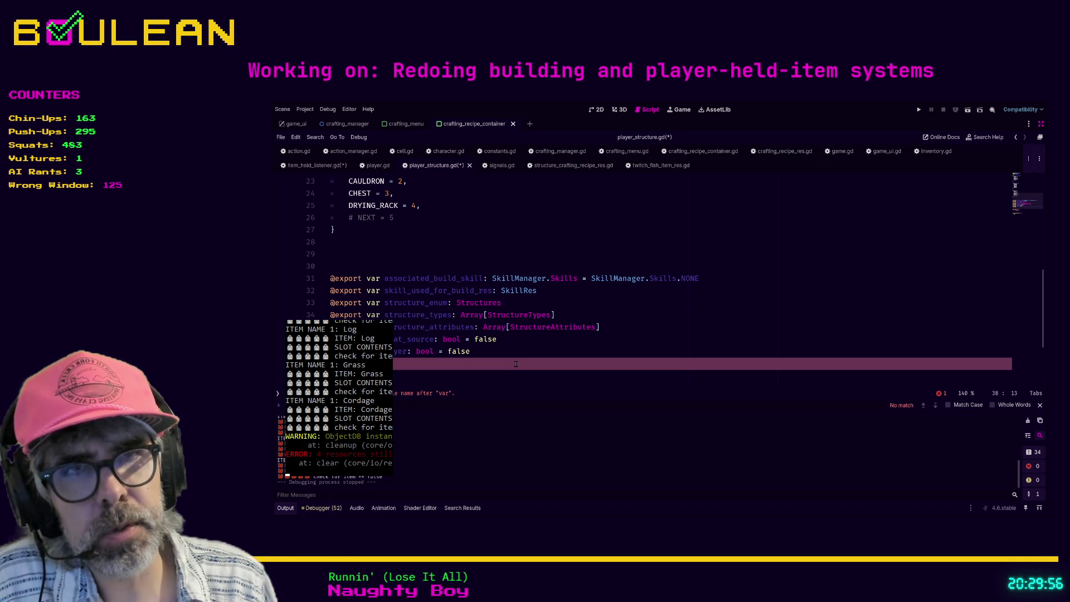
- Declare the exported recipe_res property typed CraftingRecipeRes
{"action": "type", "text": "recipe_res:"}
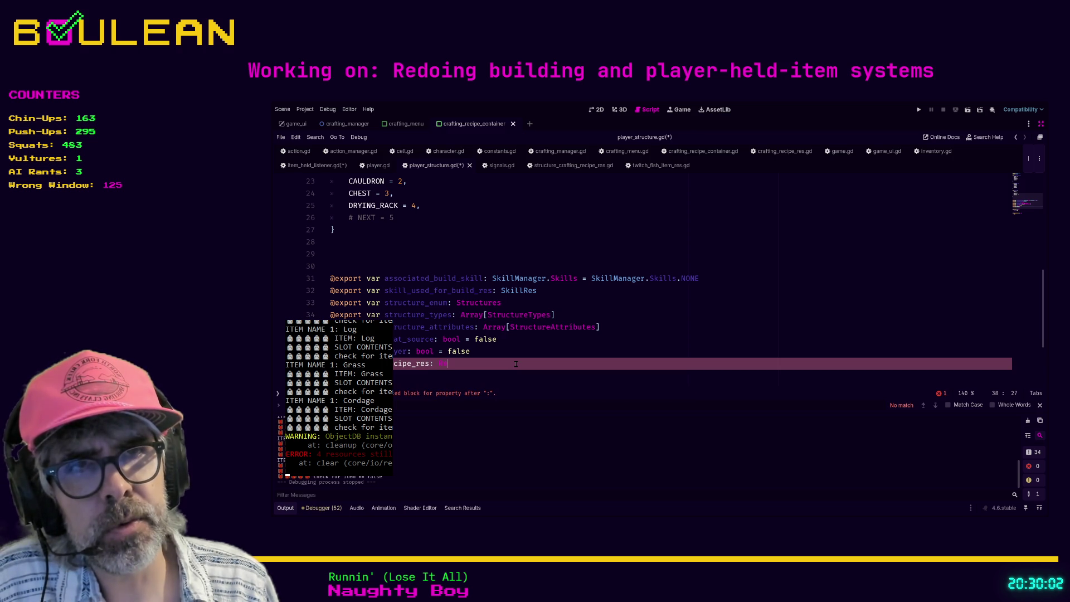
{"action": "type", "text": "cip"}
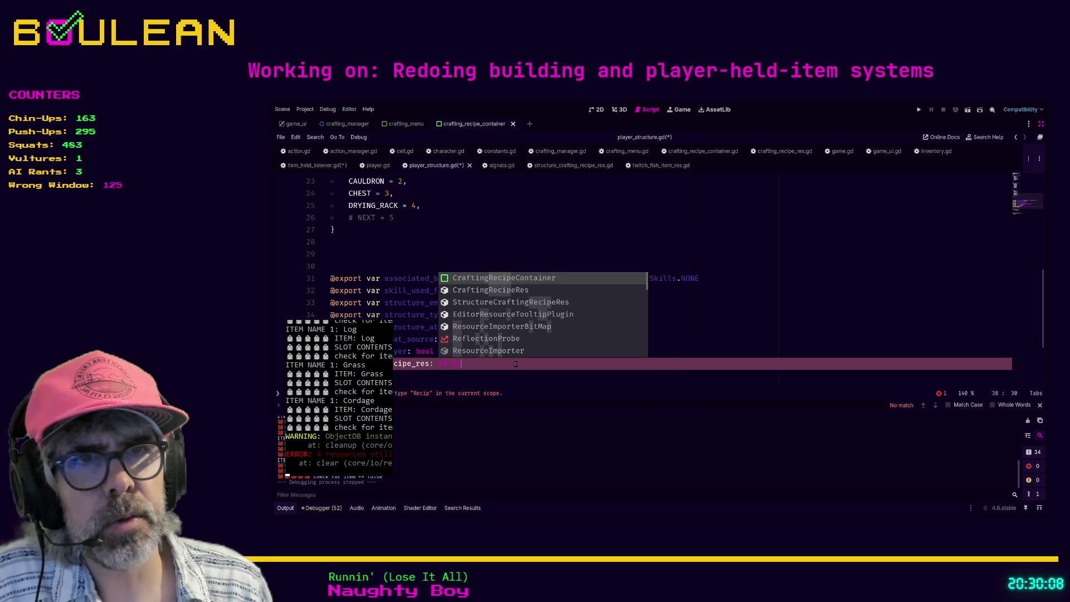
{"action": "type", "text": "e"}
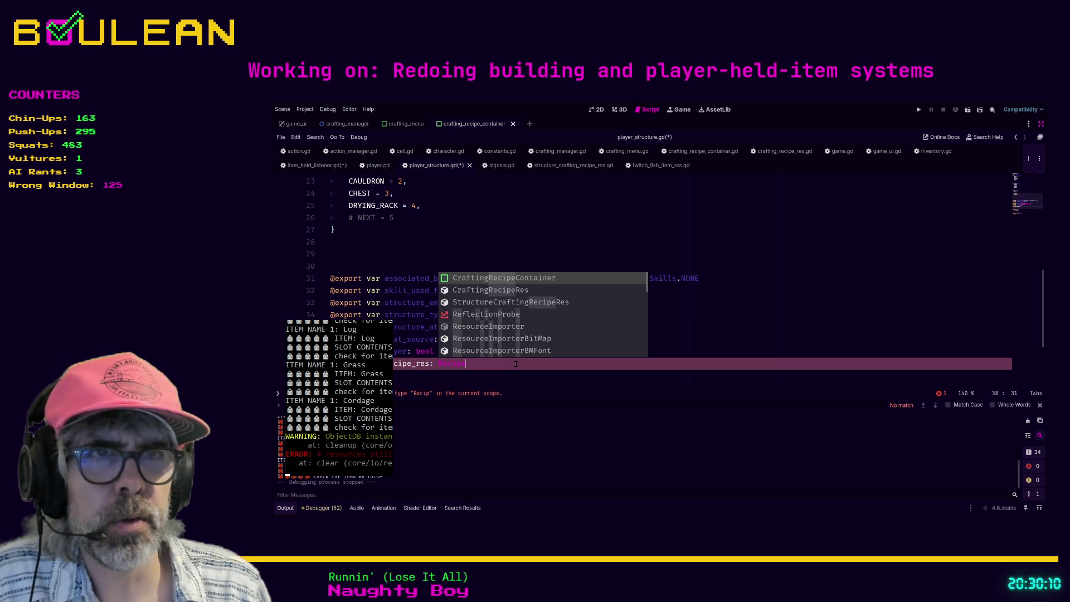
{"action": "key", "text": "Down"}
{"action": "key", "text": "Return"}
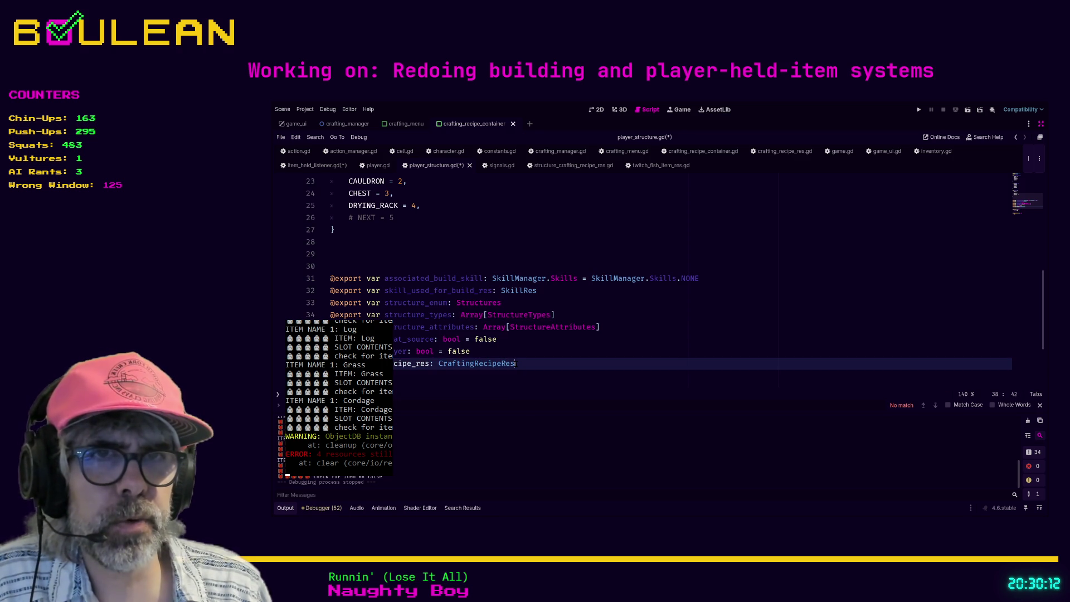
{"action": "key", "text": "Return"}
- Add an exported item_res property typed StructureItemRes
{"action": "type", "text": "xpor"}
{"action": "type", "text": "r item"}
{"action": "type", "text": "_res: Item"}
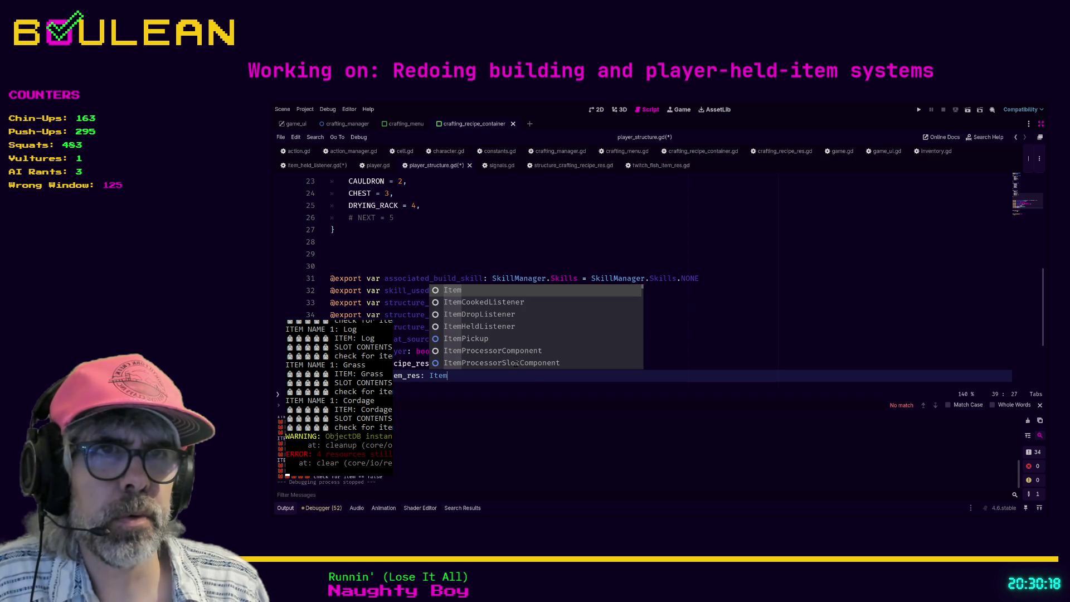
{"action": "type", "text": "Re"}
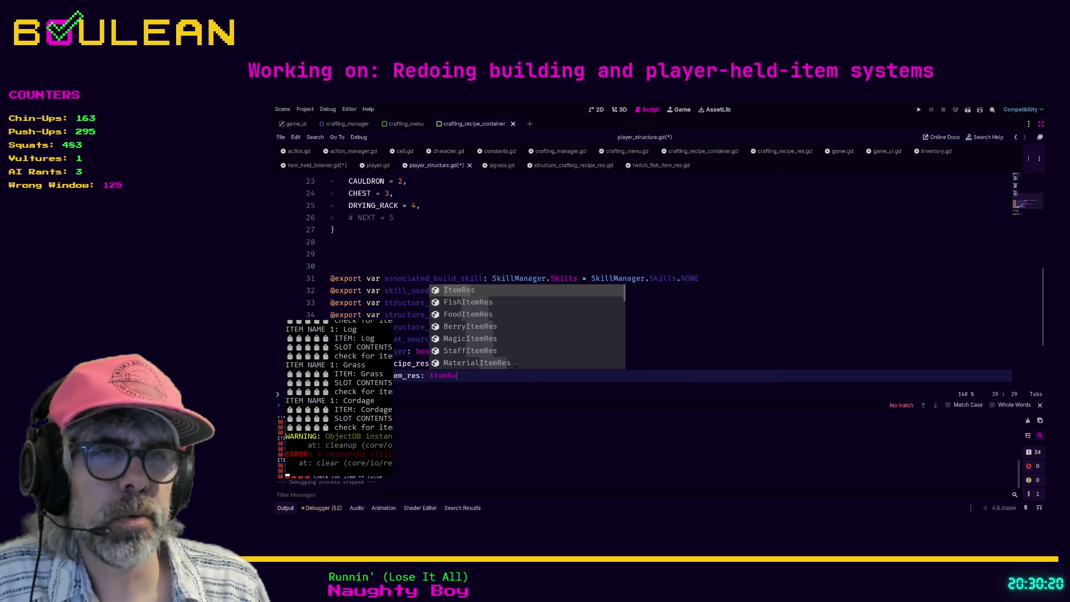
{"action": "key", "text": "Down"}
{"action": "key", "text": "Down"}
{"action": "key", "text": "Down"}
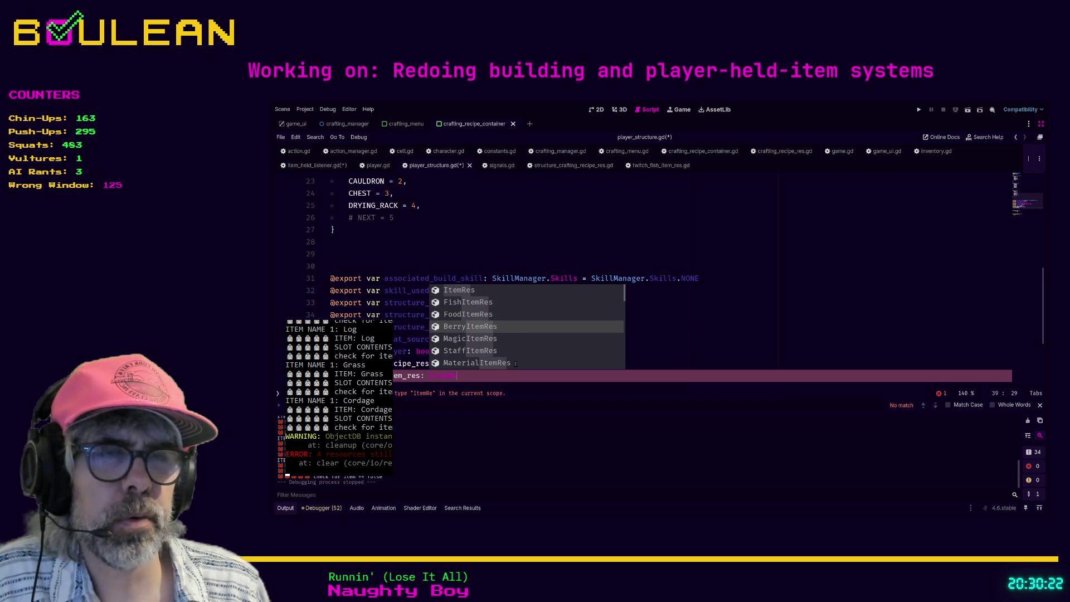
{"action": "key", "text": "Down"}
{"action": "key", "text": "Down"}
{"action": "key", "text": "Down"}
{"action": "key", "text": "Down"}
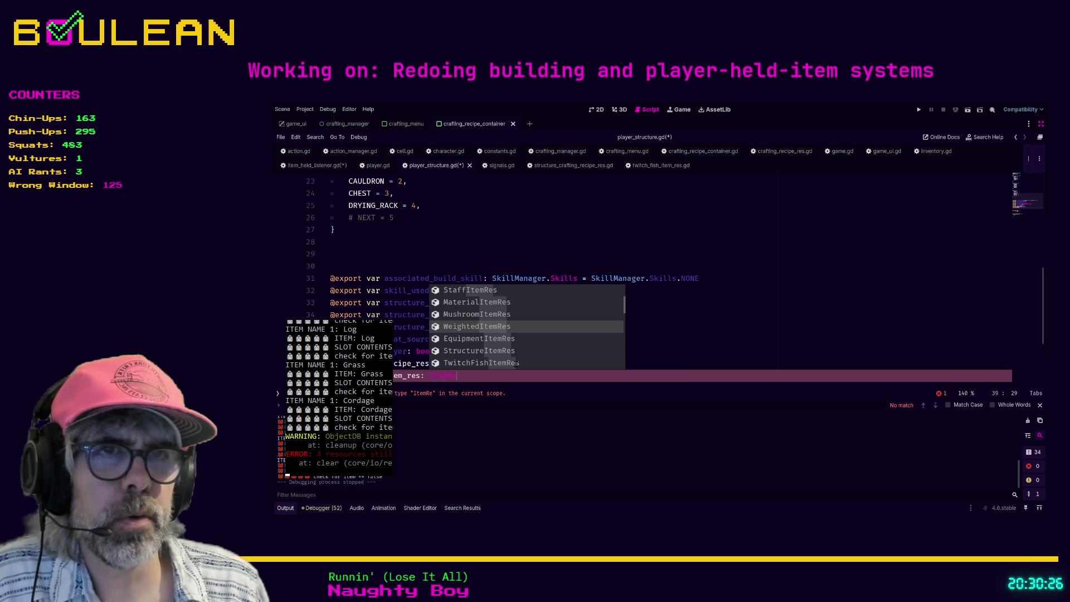
{"action": "key", "text": "Down"}
{"action": "key", "text": "Down"}
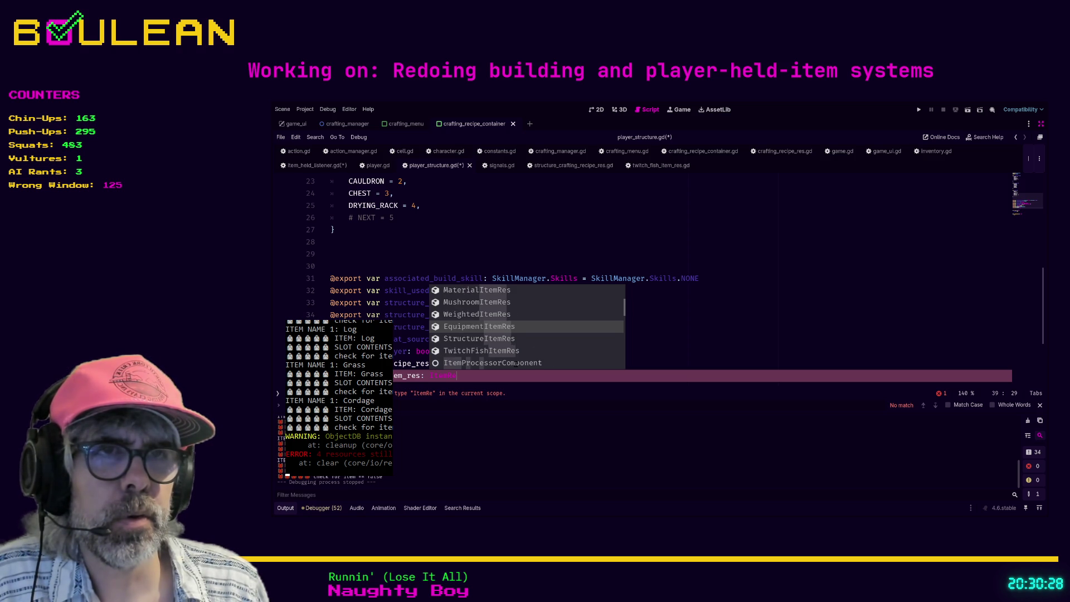
{"action": "key", "text": "Return"}
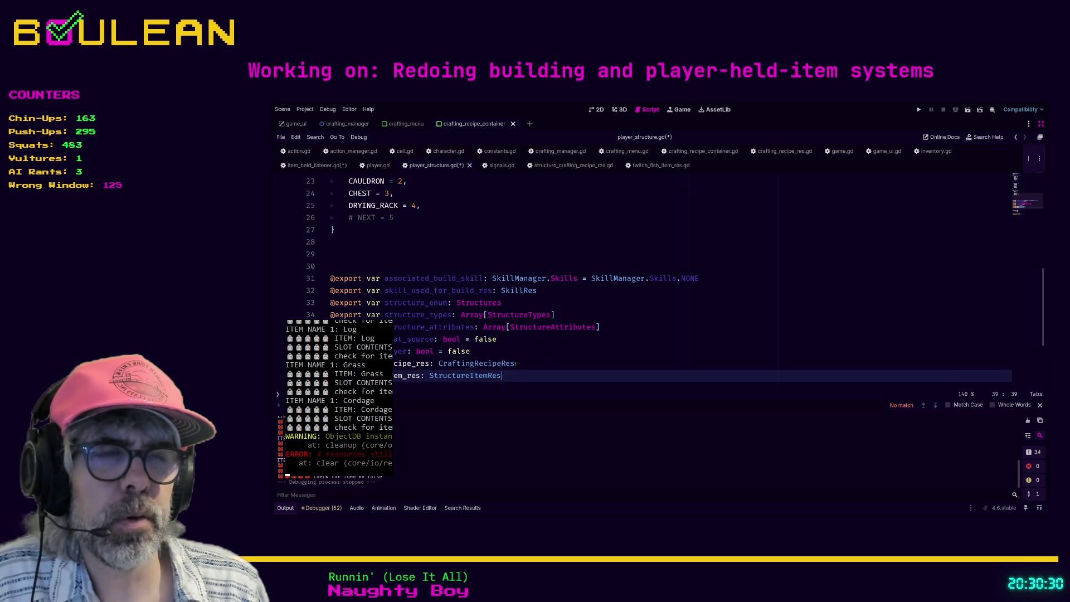
- Change recipe_res's type to StructureCraftingRecipeRes
{"action": "key", "text": "Up"}
{"action": "key", "text": "shift+Left"}
{"action": "key", "text": "shift+Left"}
{"action": "key", "text": "shift+Left"}
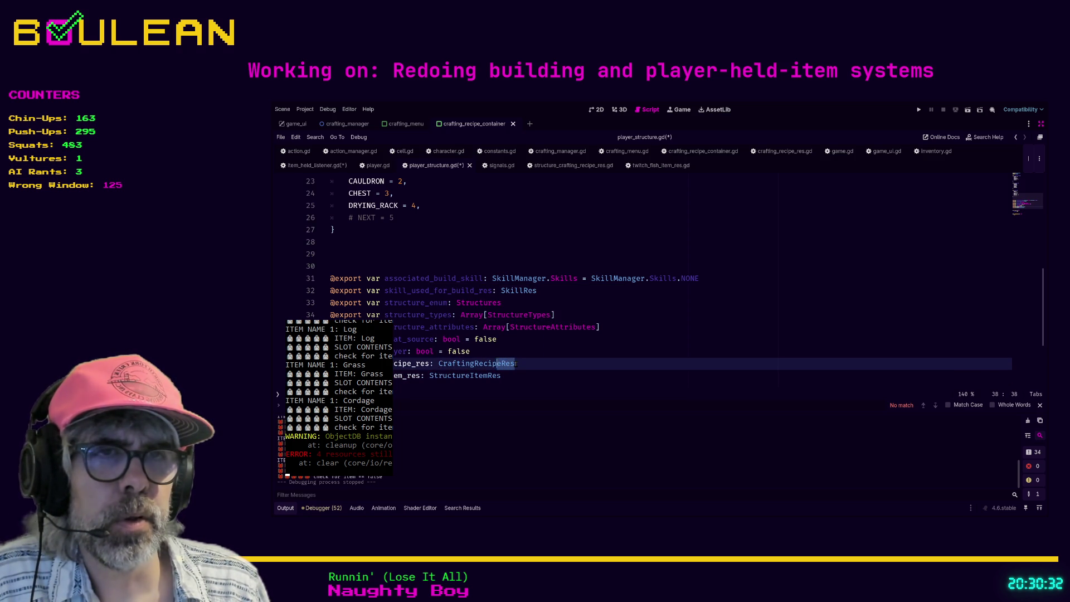
{"action": "type", "text": "Craf"}
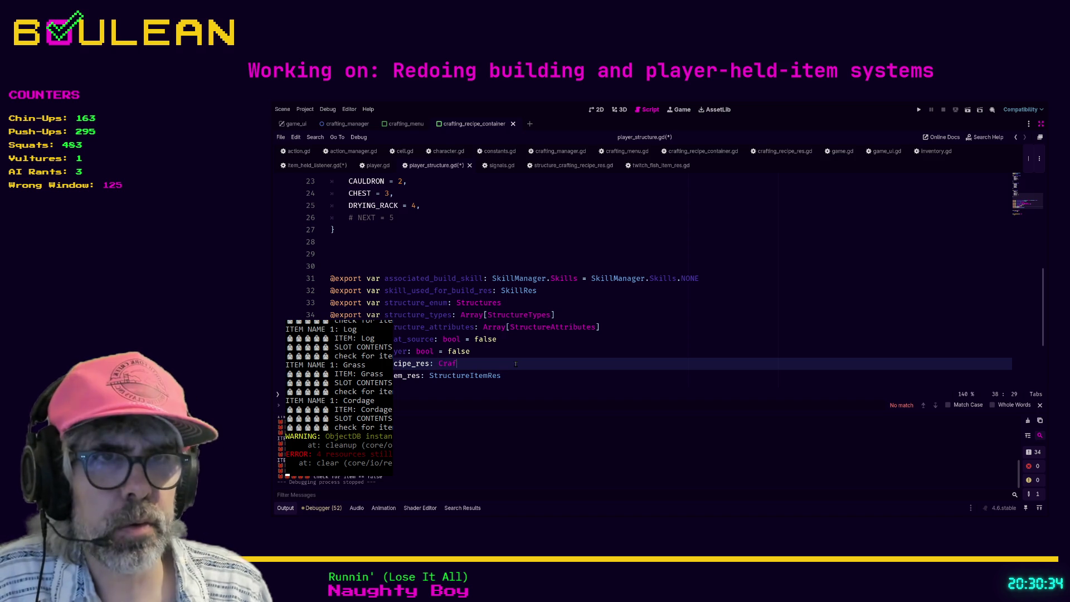
{"action": "type", "text": "tingS"}
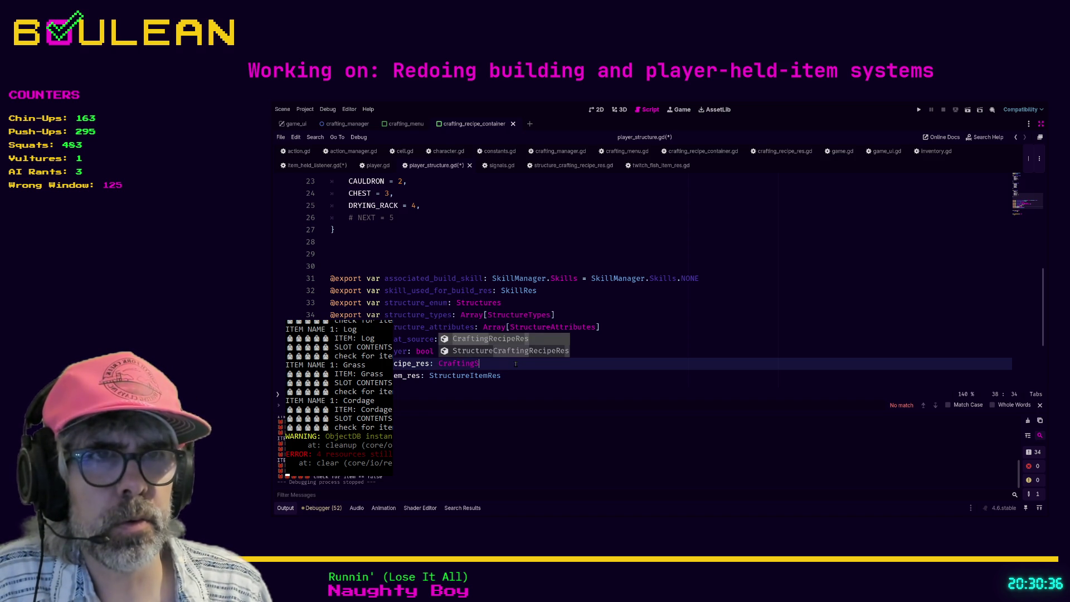
{"action": "key", "text": "Down"}
{"action": "key", "text": "Return"}
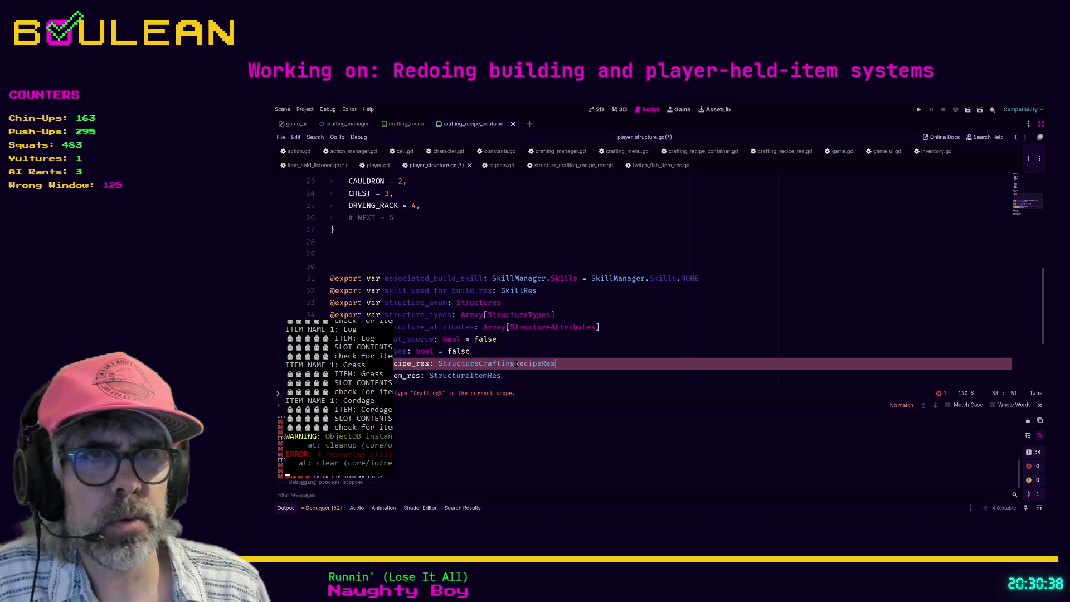
- Save player_structure.gd and leave distraction-free mode
{"action": "left_click", "coordinate": [519, 381]}
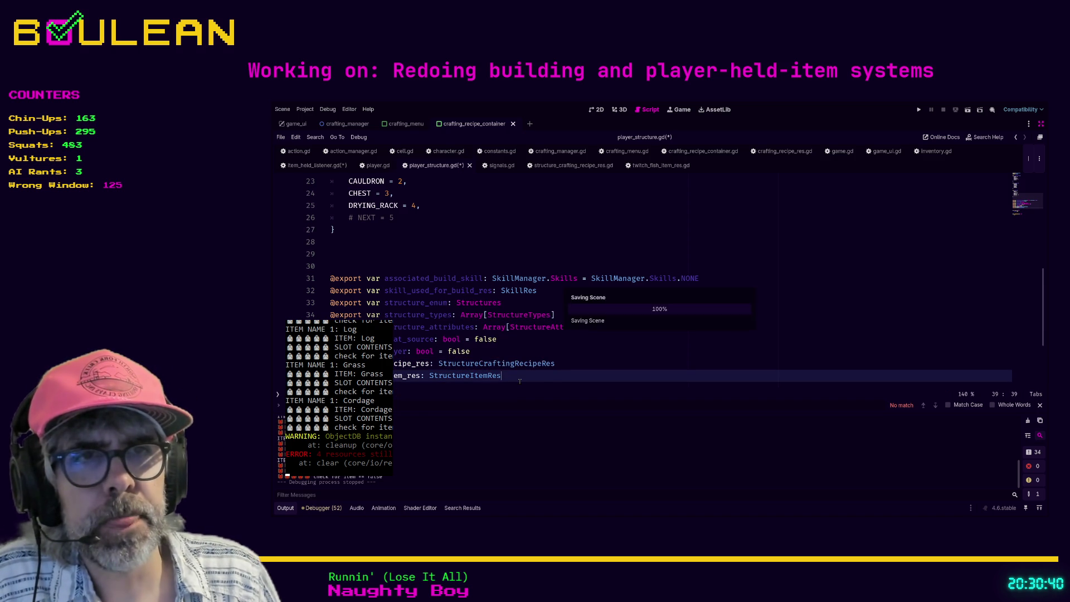
{"action": "key", "text": "ctrl+s"}
{"action": "key", "text": "ctrl+shift+F11"}
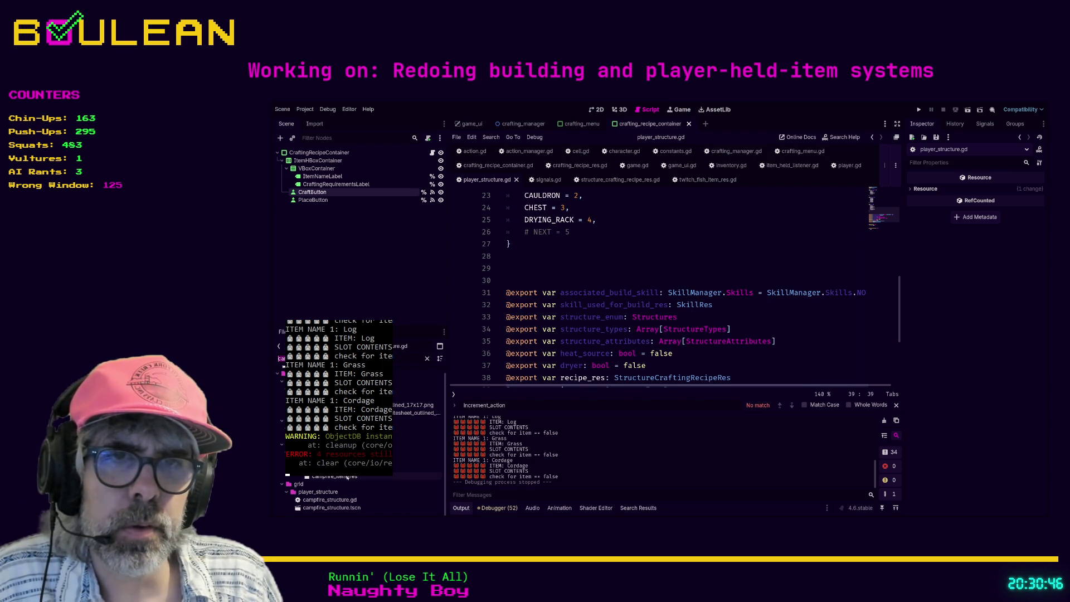
- Open campfire_structure.tscn and check its Structure Types entries in the Inspector
{"action": "double_click", "coordinate": [331, 509]}
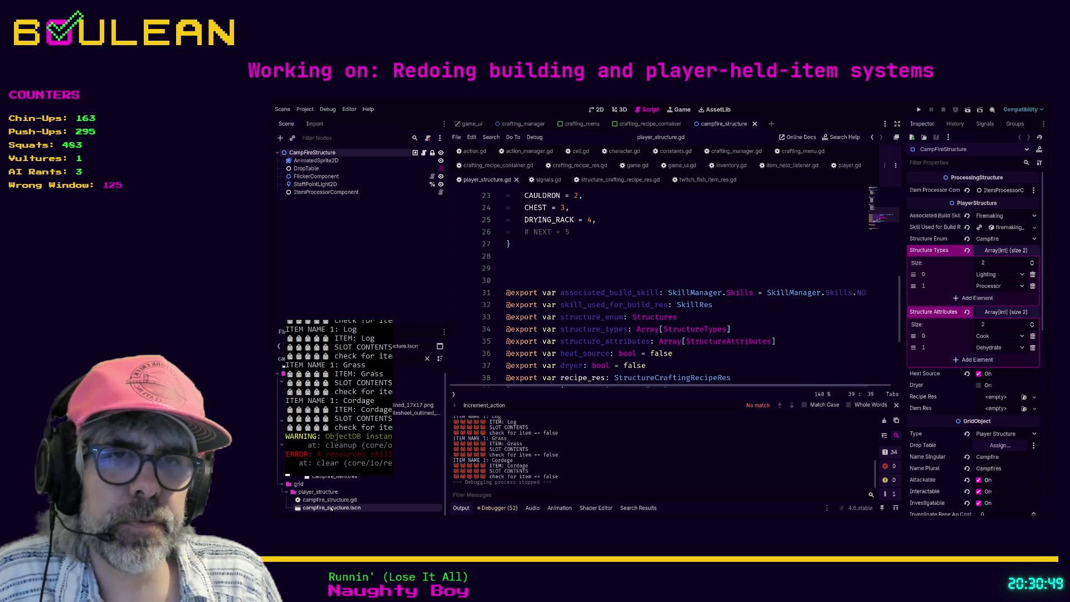
{"action": "left_click", "coordinate": [1003, 250]}
{"action": "left_click", "coordinate": [999, 262]}
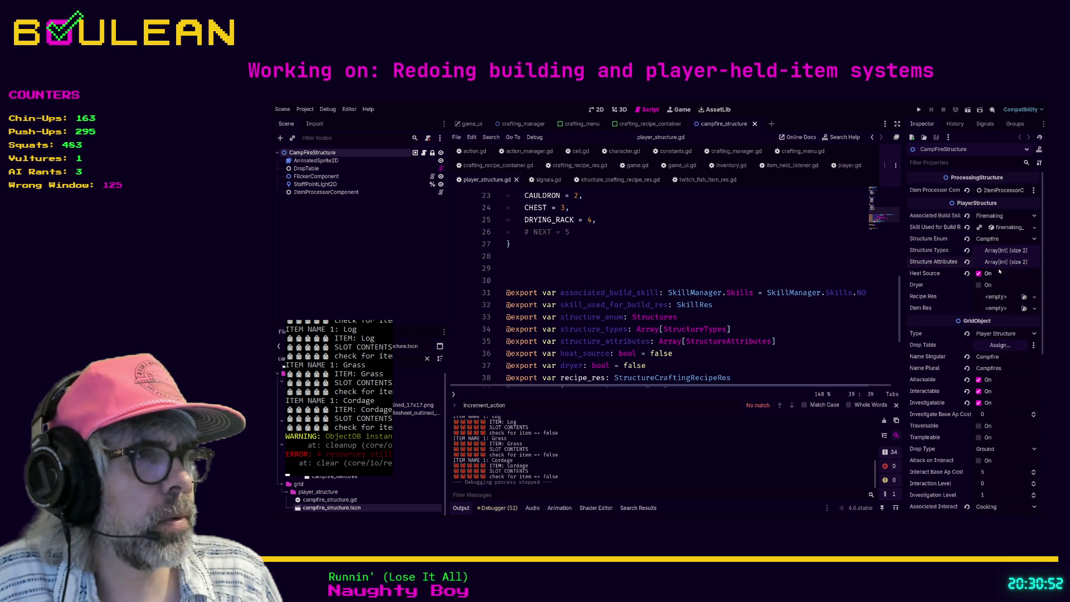
{"action": "scroll", "coordinate": [970, 334], "scroll_direction": "down", "scroll_amount": 5}
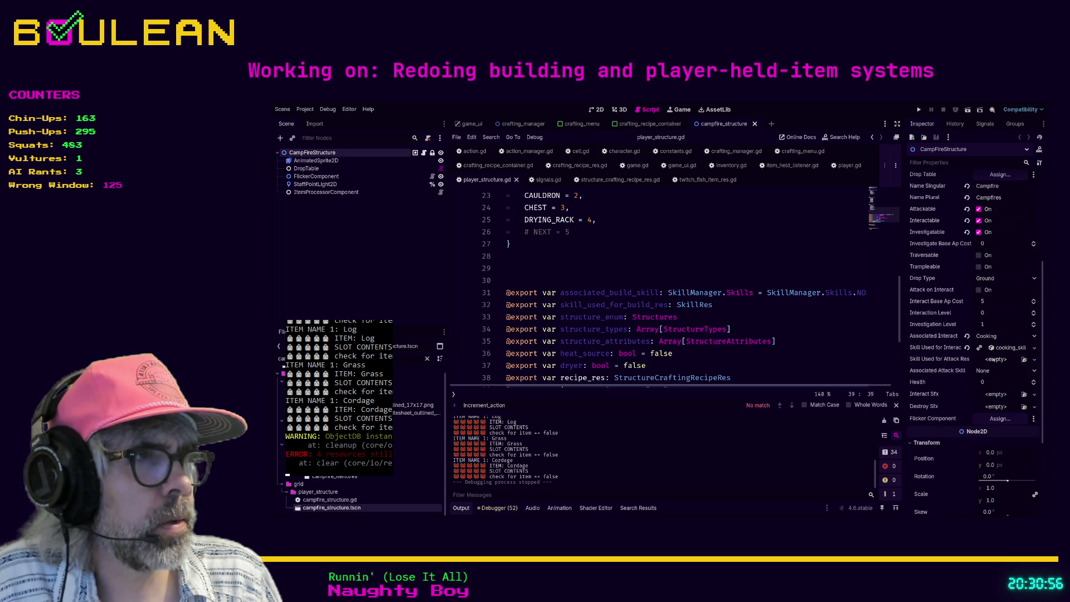
{"action": "scroll", "coordinate": [971, 383], "scroll_direction": "up", "scroll_amount": 5}
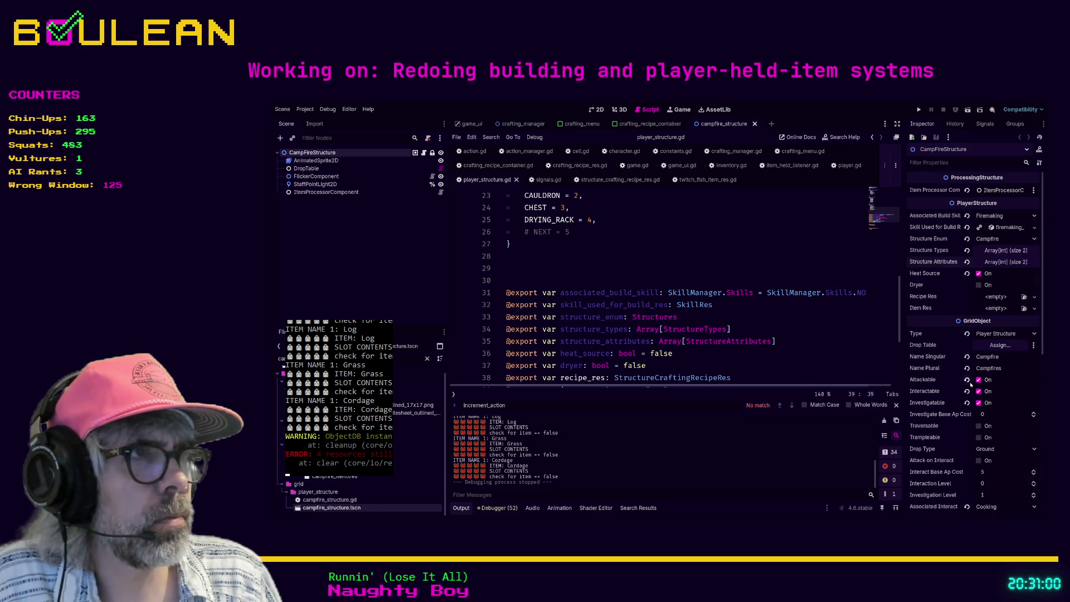
{"action": "left_click", "coordinate": [1003, 252]}
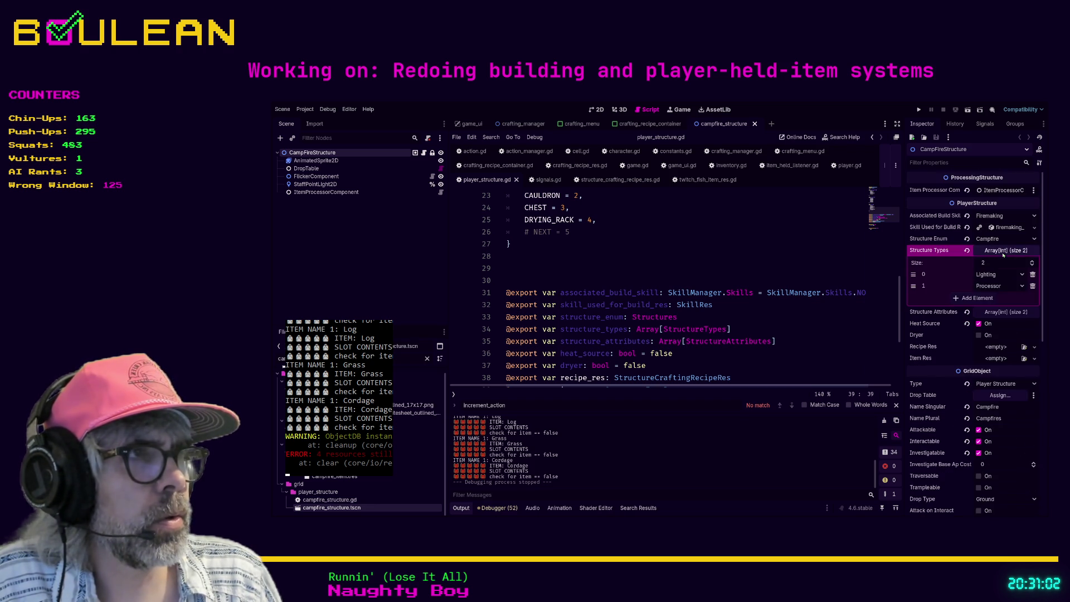
{"action": "left_click", "coordinate": [1005, 251]}
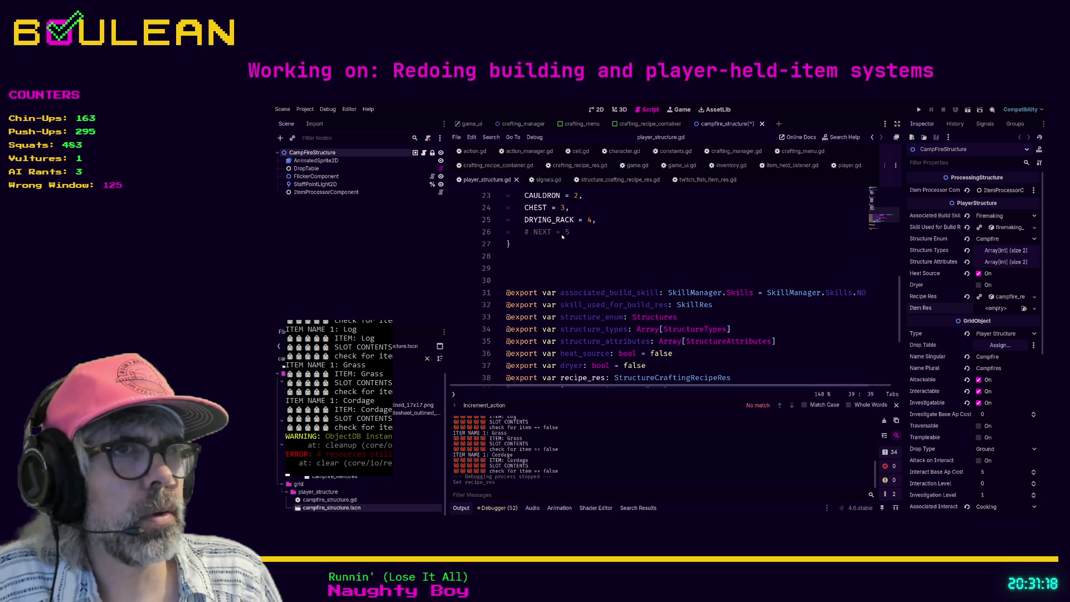
- Save the campfire structure scene and filter FileSystem for 'cauldron'
{"action": "left_click", "coordinate": [680, 277]}
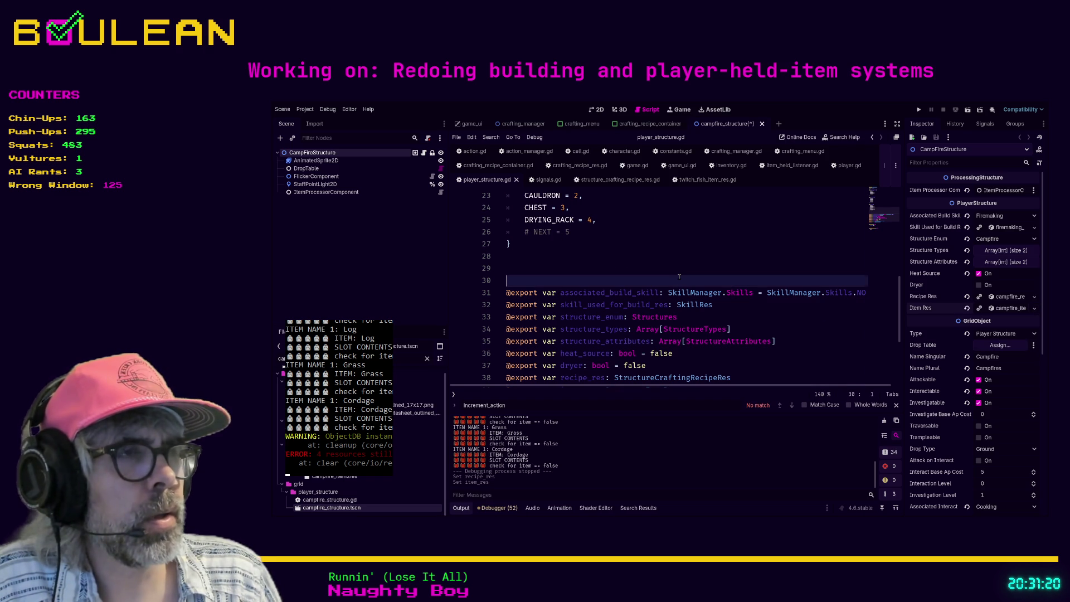
{"action": "key", "text": "ctrl+s"}
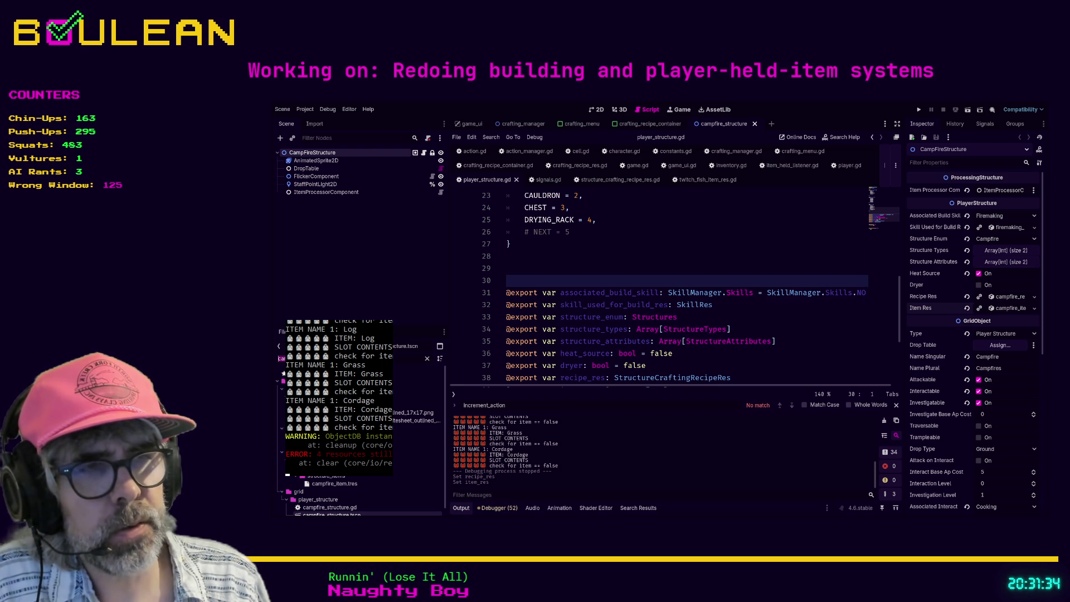
{"action": "type", "text": "cau"}
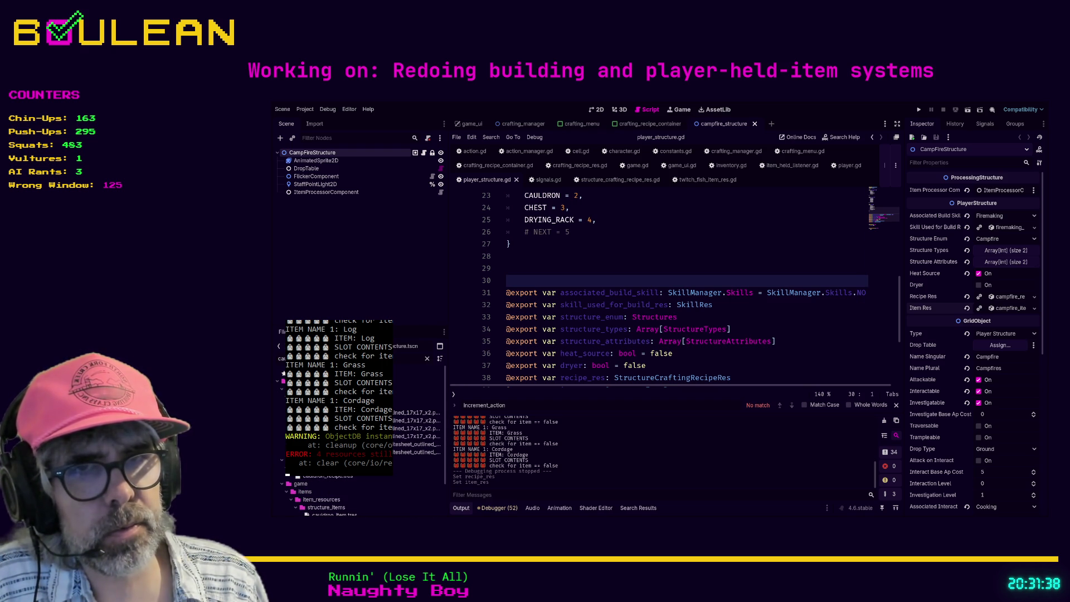
{"action": "type", "text": "ldron"}
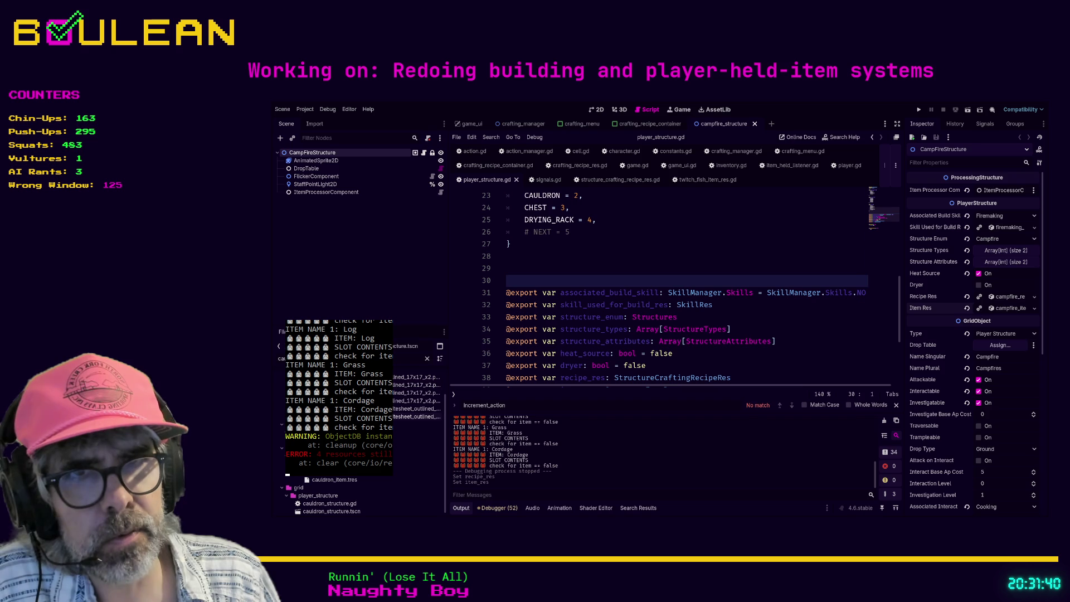
- Open the cauldron structure scene, then filter for 'dry' and open the drying rack scene
{"action": "double_click", "coordinate": [331, 507]}
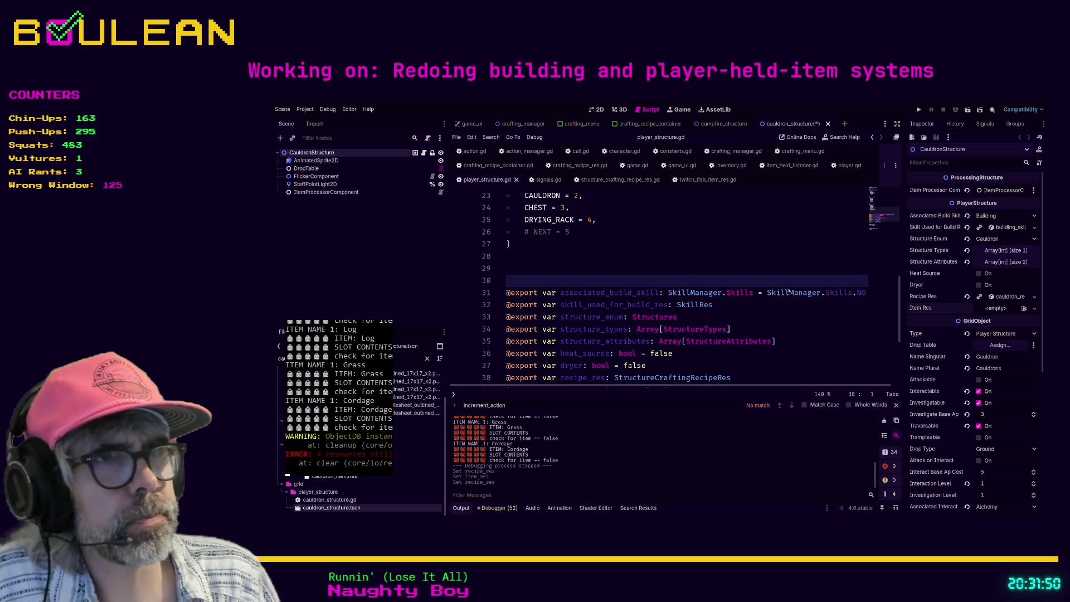
{"action": "key", "text": "BackSpace"}
{"action": "key", "text": "BackSpace"}
{"action": "key", "text": "BackSpace"}
{"action": "type", "text": "dry"}
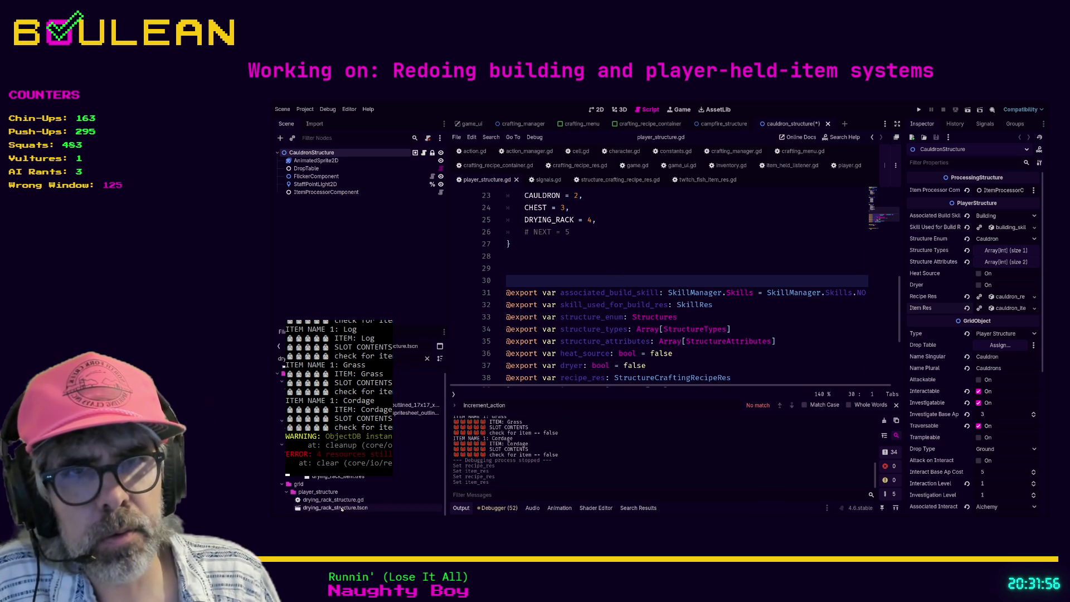
{"action": "double_click", "coordinate": [335, 508]}
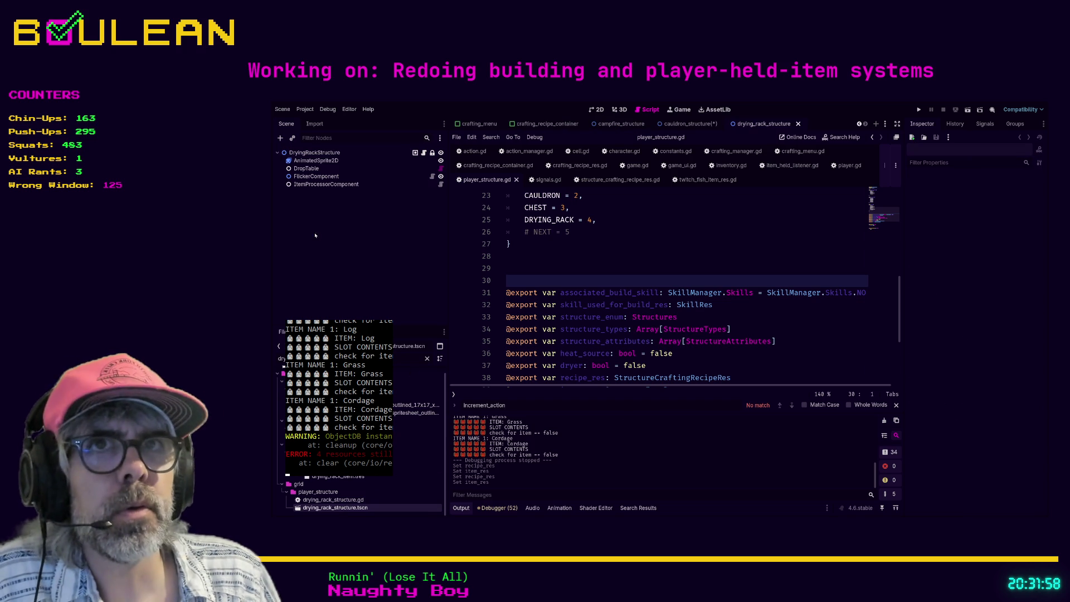
- Drag the drying rack recipe into DryingRackStructure's Recipe Res, then open the chest scene
{"action": "left_click", "coordinate": [318, 153]}
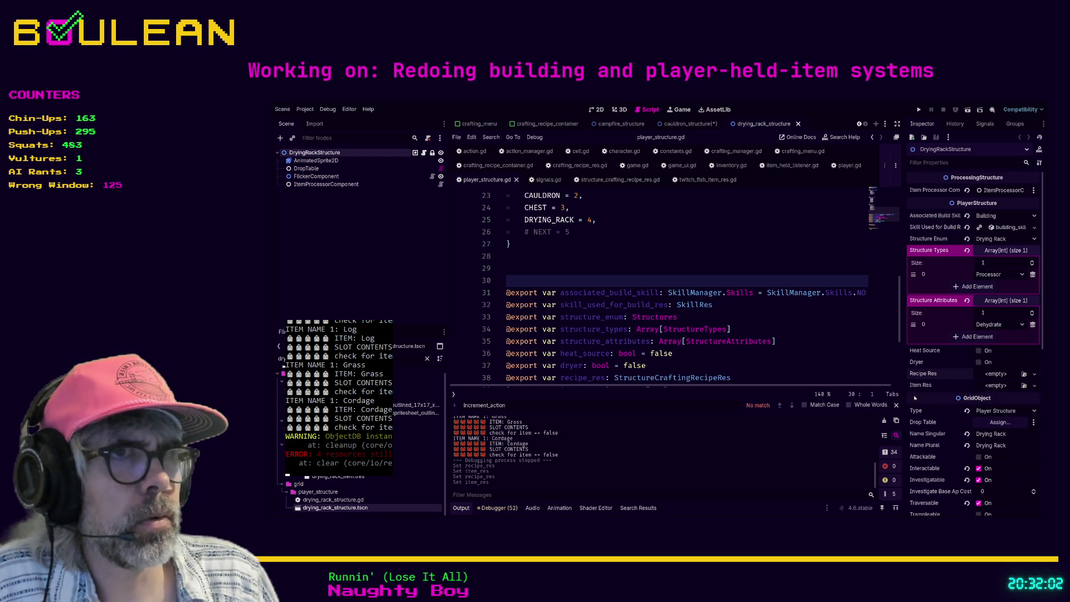
{"action": "left_click_drag", "start_coordinate": [334, 477], "coordinate": [998, 373]}
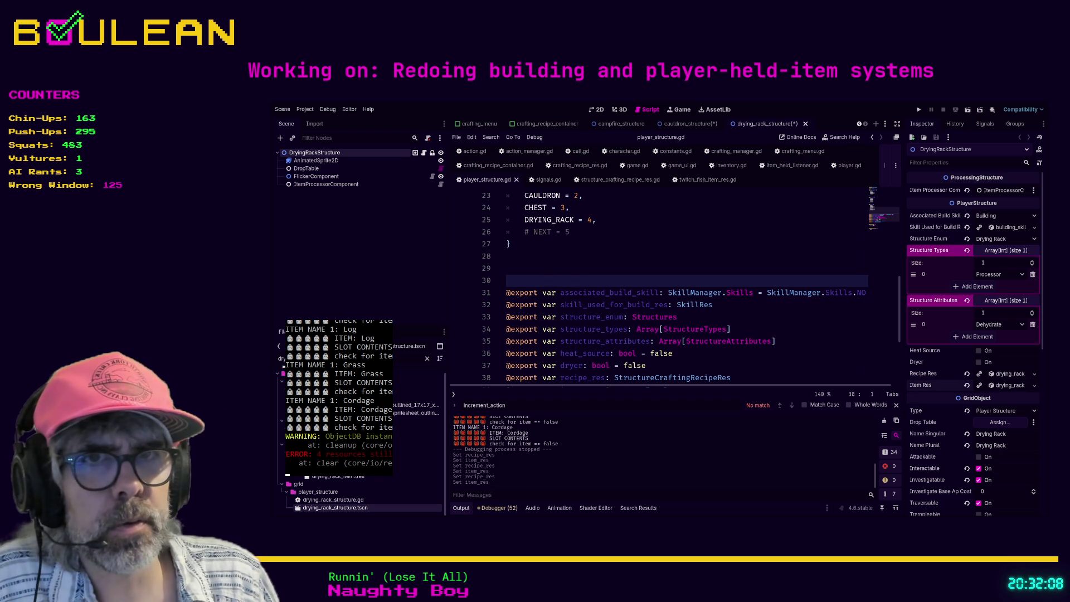
{"action": "type", "text": "che"}
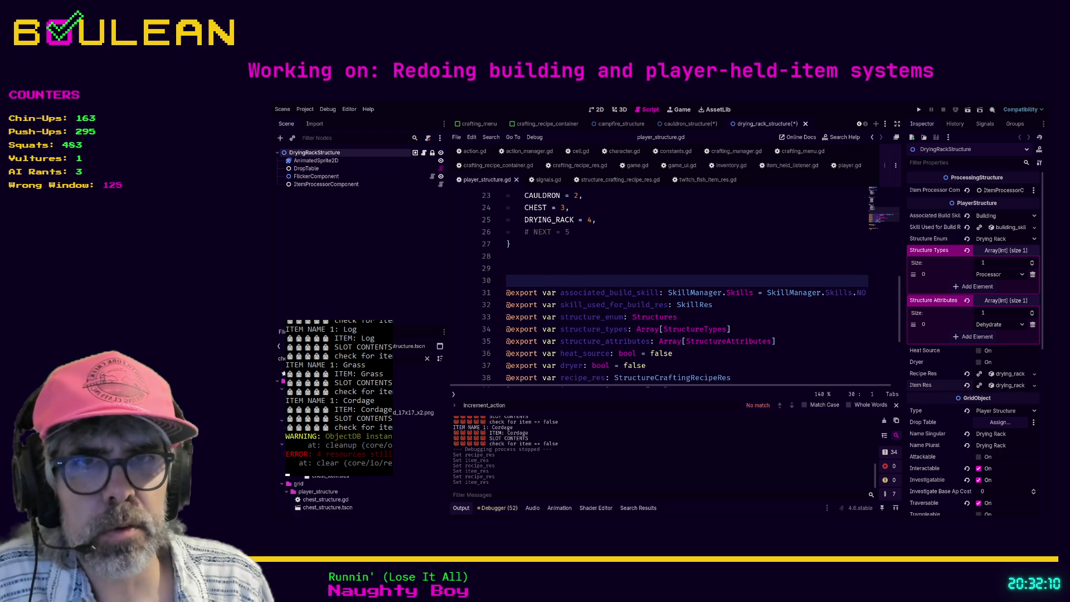
{"action": "double_click", "coordinate": [418, 413]}
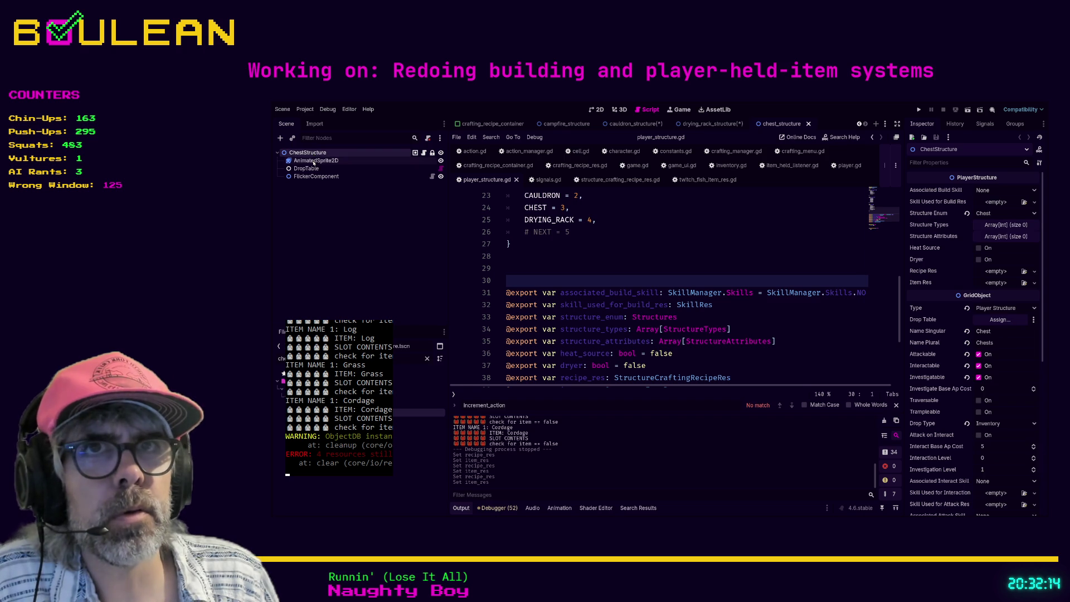
- Assign the chest recipe resource to ChestStructure's Recipe Res, then switch to player.gd
{"action": "key", "text": "ctrl+j"}
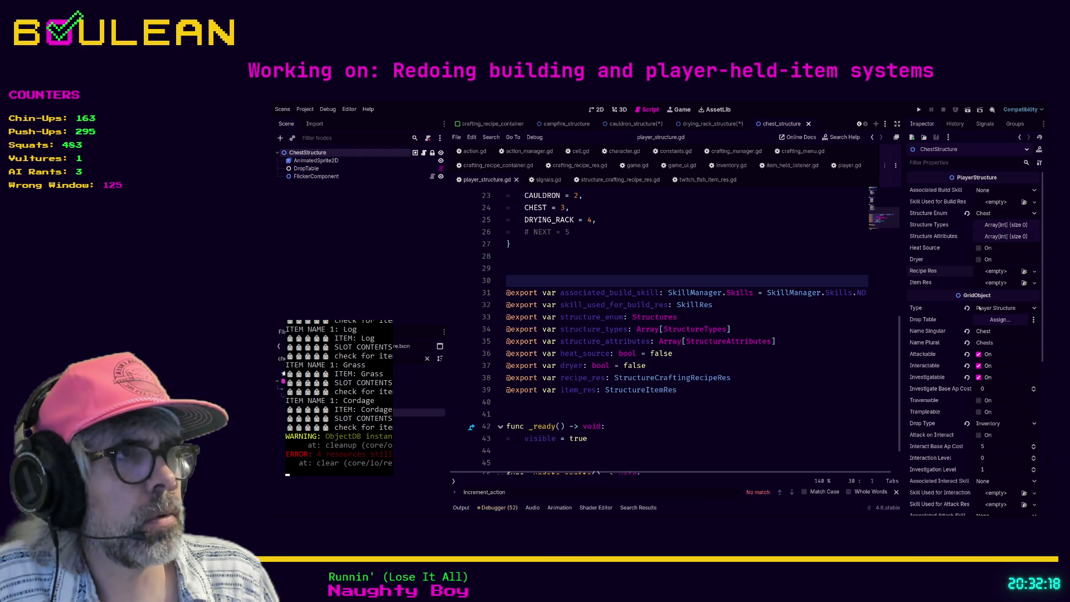
{"action": "left_click_drag", "start_coordinate": [612, 279], "coordinate": [998, 271]}
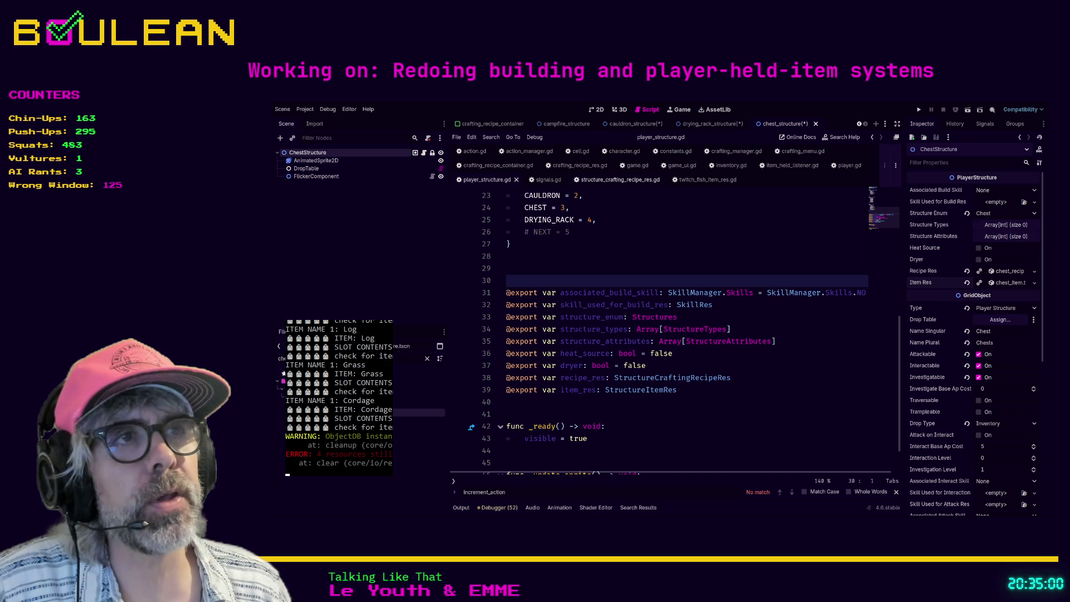
{"action": "left_click", "coordinate": [838, 168]}
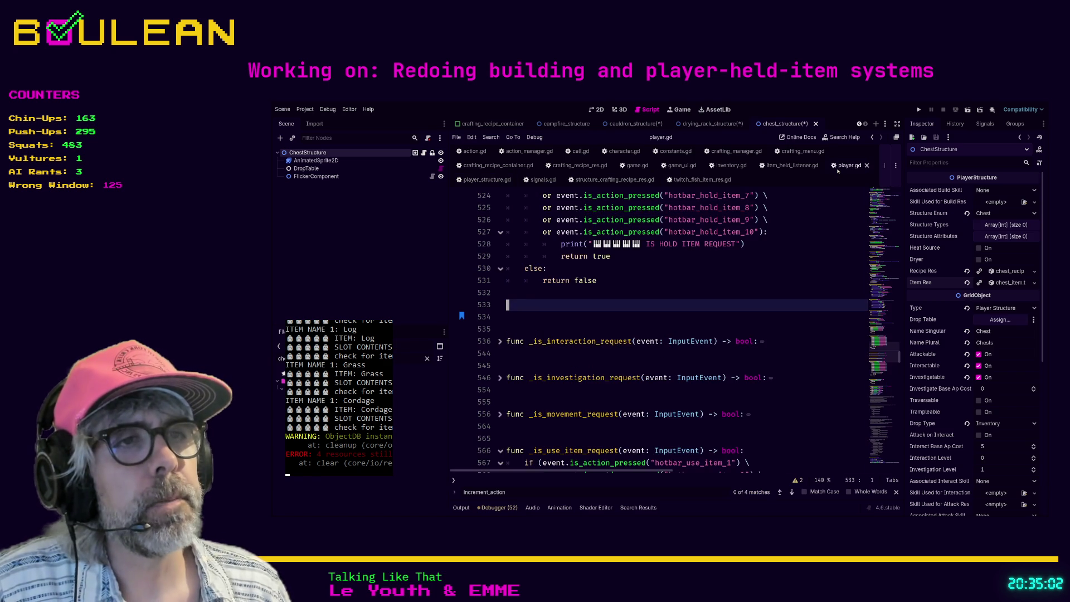
- Browse player.gd and jump to the _input function through the method list
{"action": "scroll", "coordinate": [719, 329], "scroll_direction": "up", "scroll_amount": 10}
{"action": "scroll", "coordinate": [719, 328], "scroll_direction": "down", "scroll_amount": 10}
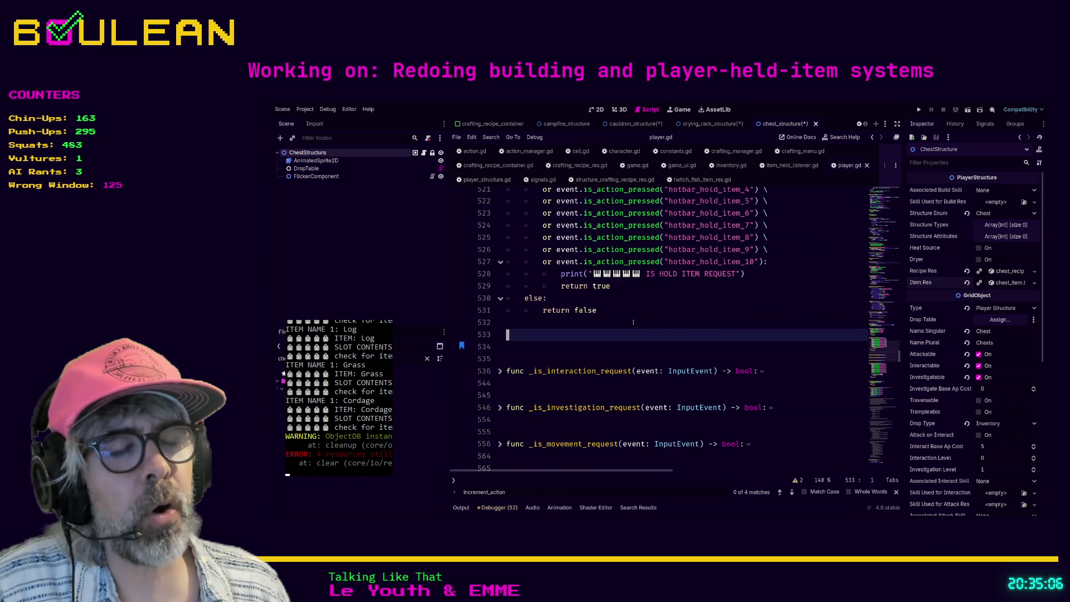
{"action": "scroll", "coordinate": [668, 324], "scroll_direction": "down", "scroll_amount": 3}
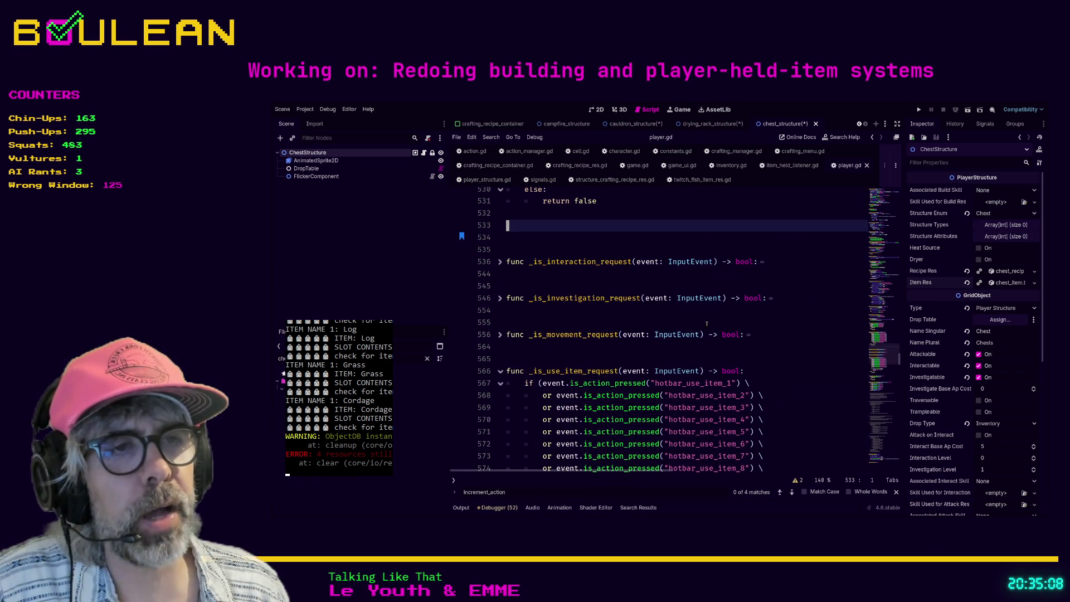
{"action": "scroll", "coordinate": [706, 323], "scroll_direction": "down", "scroll_amount": 4}
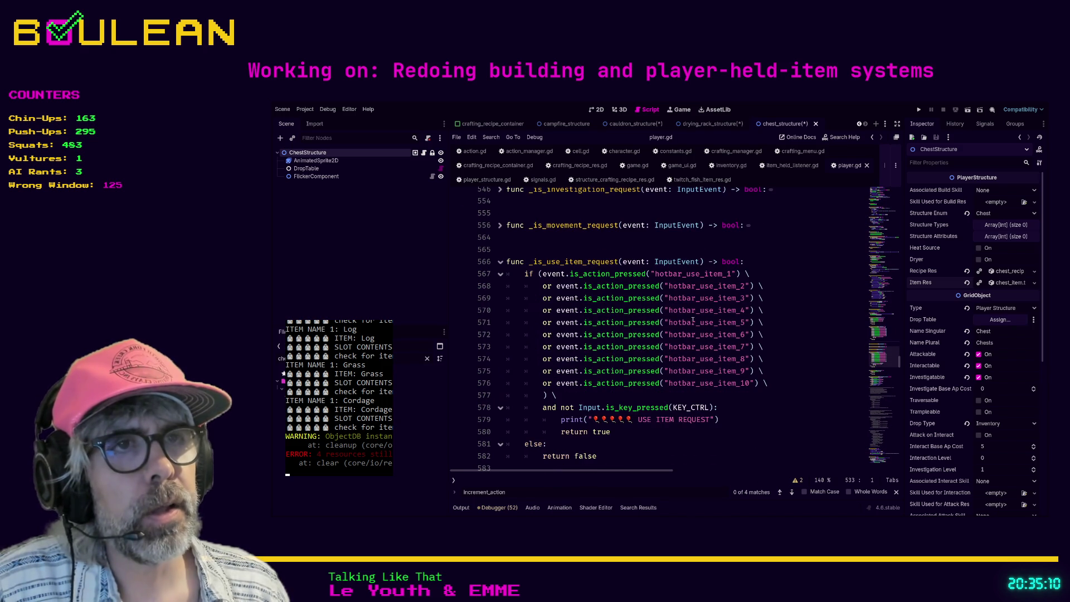
{"action": "scroll", "coordinate": [702, 323], "scroll_direction": "up", "scroll_amount": 3}
{"action": "scroll", "coordinate": [648, 319], "scroll_direction": "down", "scroll_amount": 11}
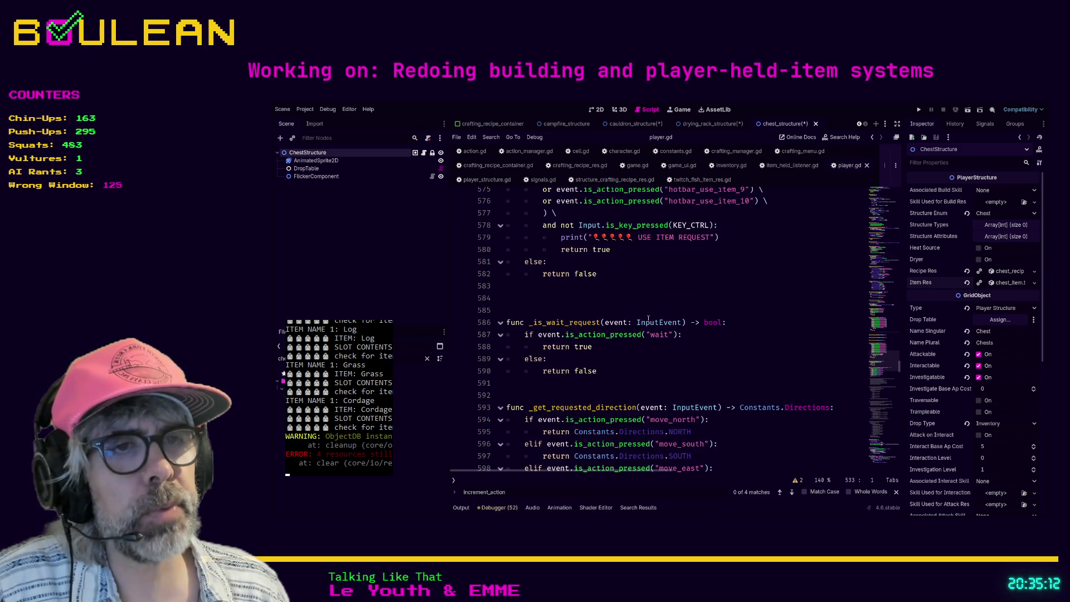
{"action": "scroll", "coordinate": [648, 318], "scroll_direction": "down", "scroll_amount": 3}
{"action": "scroll", "coordinate": [707, 350], "scroll_direction": "up", "scroll_amount": 8}
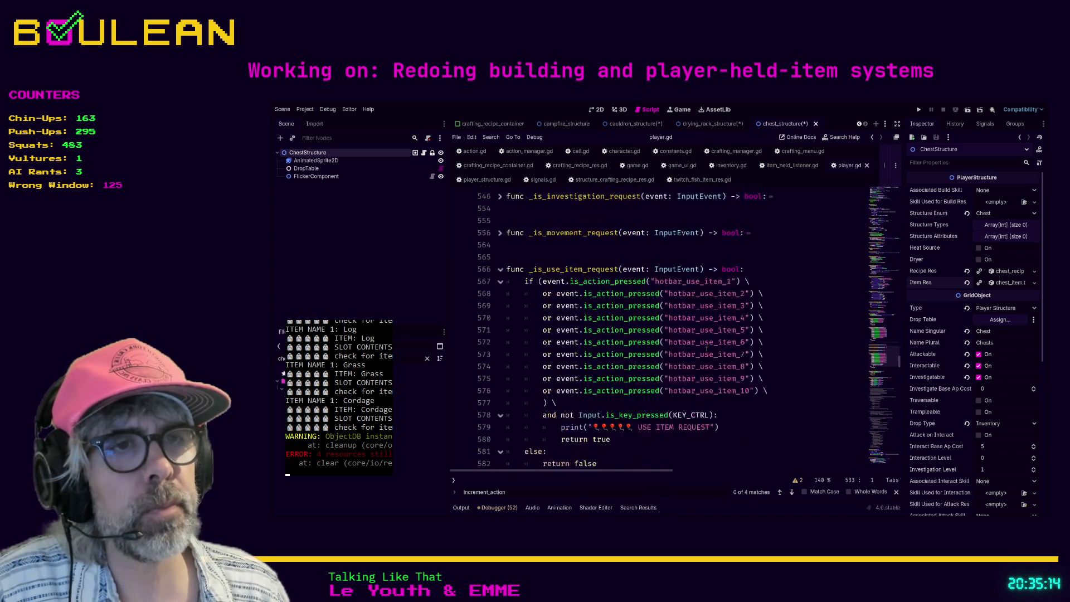
{"action": "scroll", "coordinate": [697, 343], "scroll_direction": "down", "scroll_amount": 7}
{"action": "scroll", "coordinate": [658, 340], "scroll_direction": "up", "scroll_amount": 7}
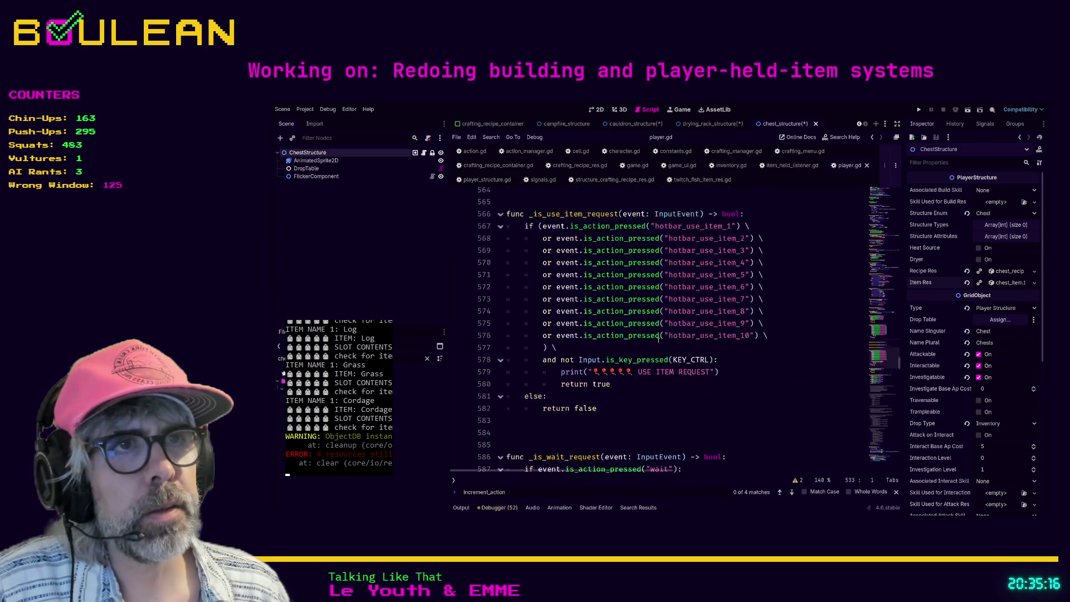
{"action": "scroll", "coordinate": [615, 326], "scroll_direction": "down", "scroll_amount": 12}
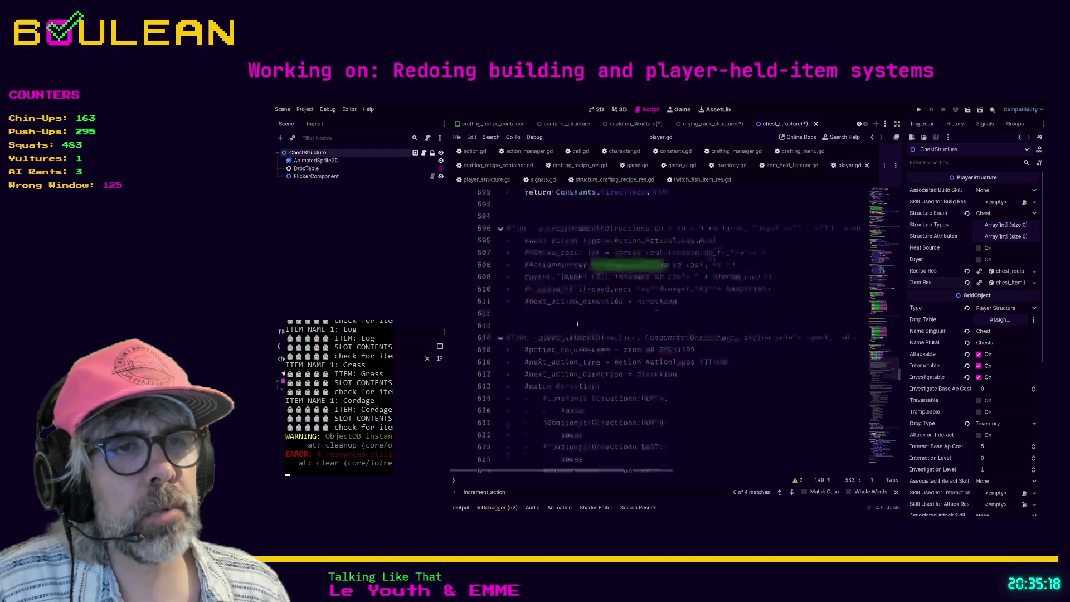
{"action": "left_click", "coordinate": [812, 301]}
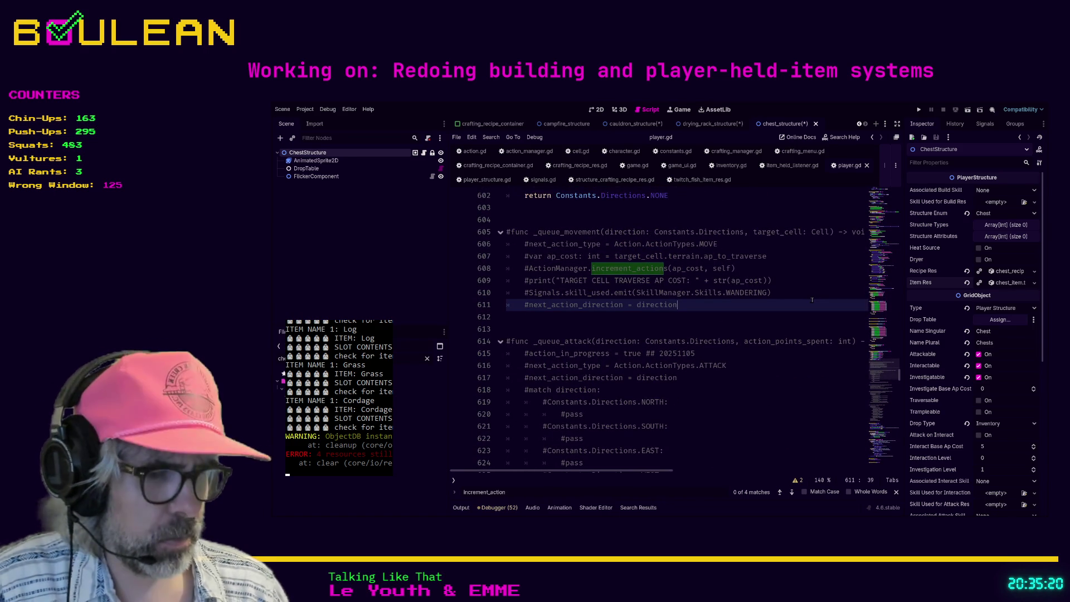
{"action": "key", "text": "ctrl+backslash"}
{"action": "scroll", "coordinate": [846, 211], "scroll_direction": "up", "scroll_amount": 10}
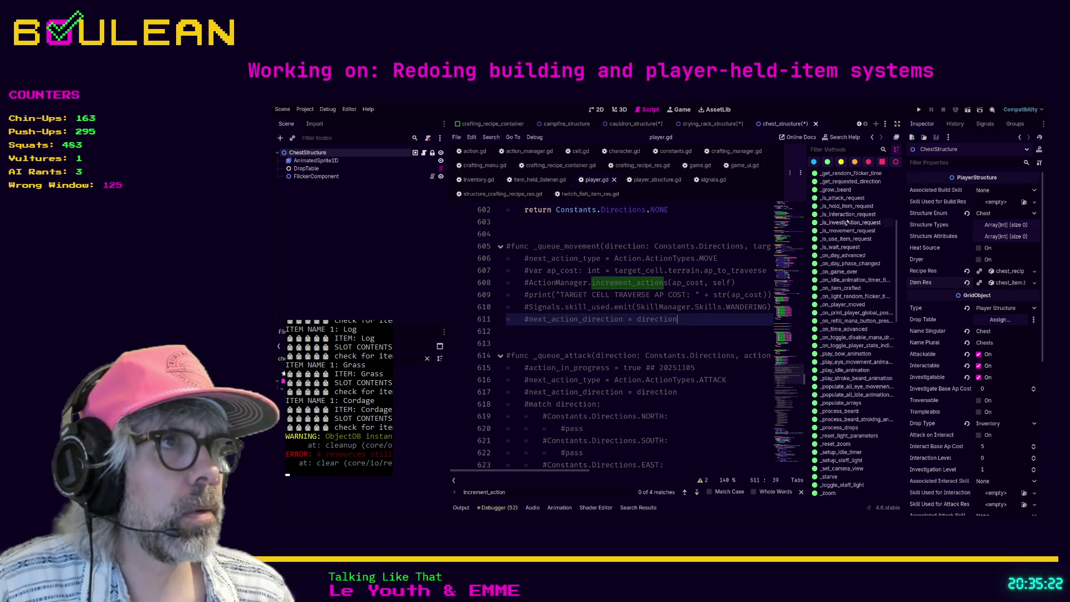
{"action": "left_click", "coordinate": [828, 176]}
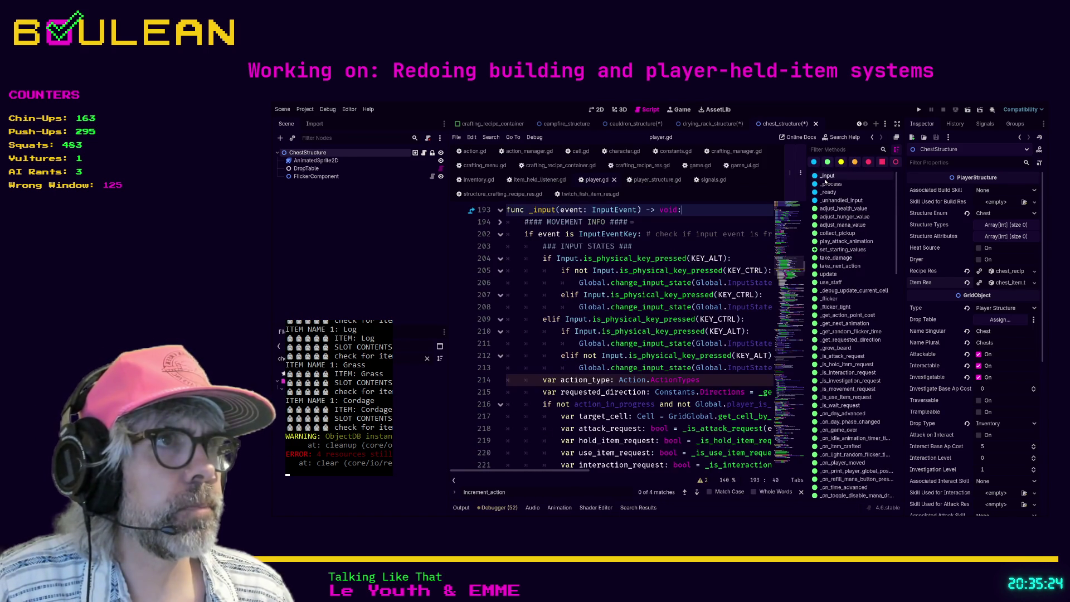
- Hide the method list and place the caret at the InputEventKey check in _input
{"action": "left_click", "coordinate": [671, 246]}
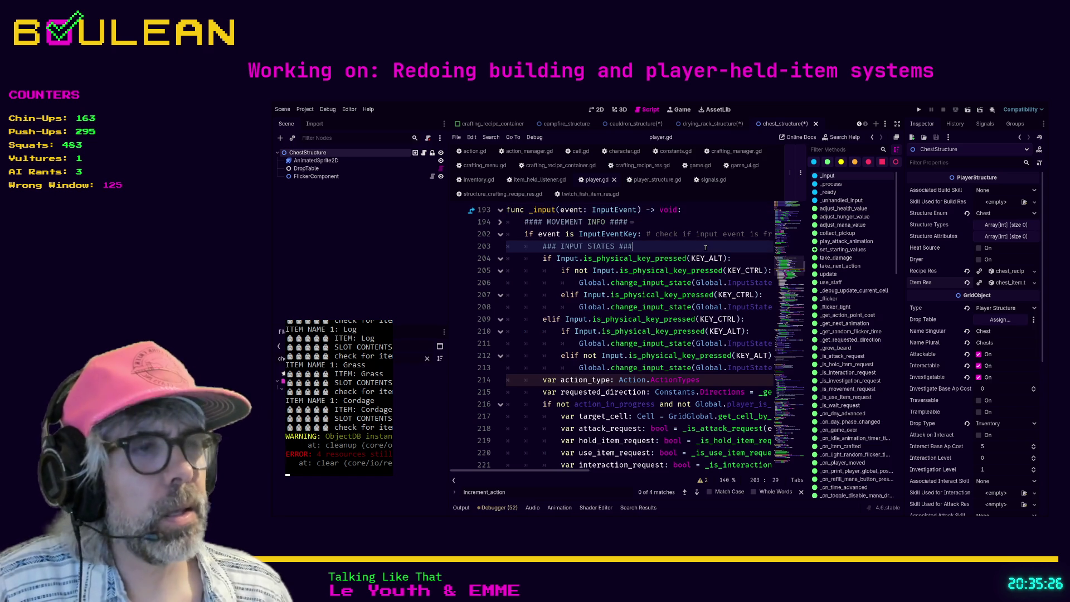
{"action": "key", "text": "ctrl+backslash"}
{"action": "scroll", "coordinate": [708, 253], "scroll_direction": "down", "scroll_amount": 3}
{"action": "scroll", "coordinate": [708, 255], "scroll_direction": "up", "scroll_amount": 4}
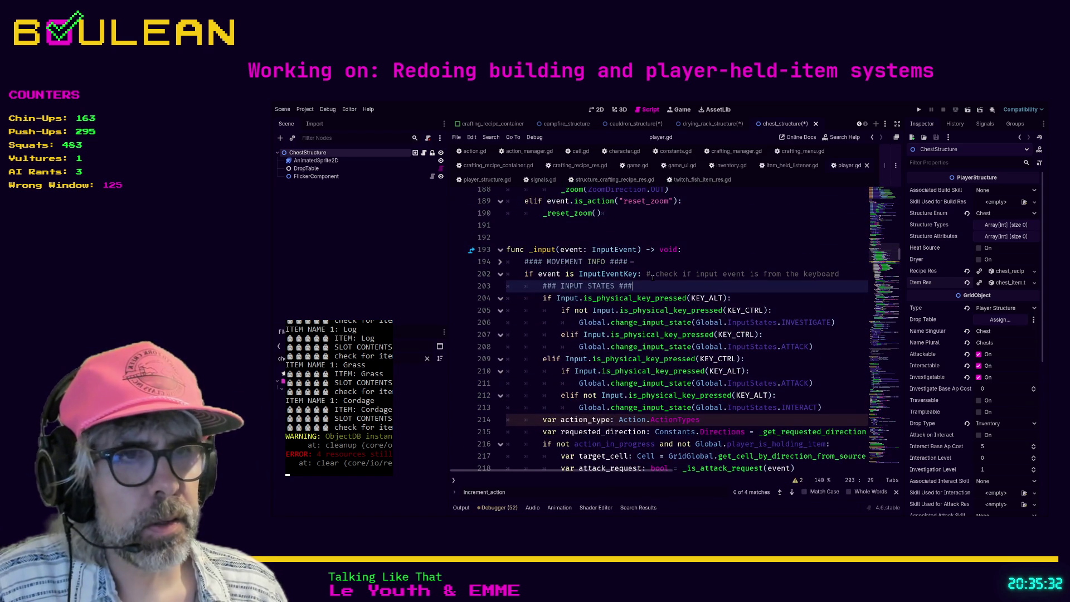
{"action": "scroll", "coordinate": [658, 277], "scroll_direction": "down", "scroll_amount": 1}
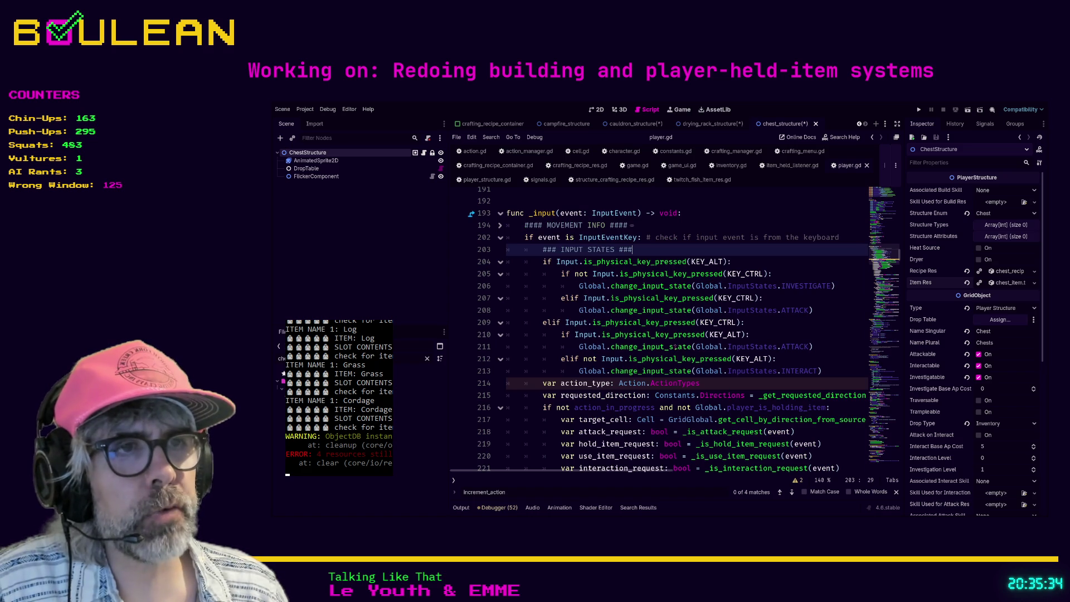
{"action": "scroll", "coordinate": [646, 359], "scroll_direction": "up", "scroll_amount": 2}
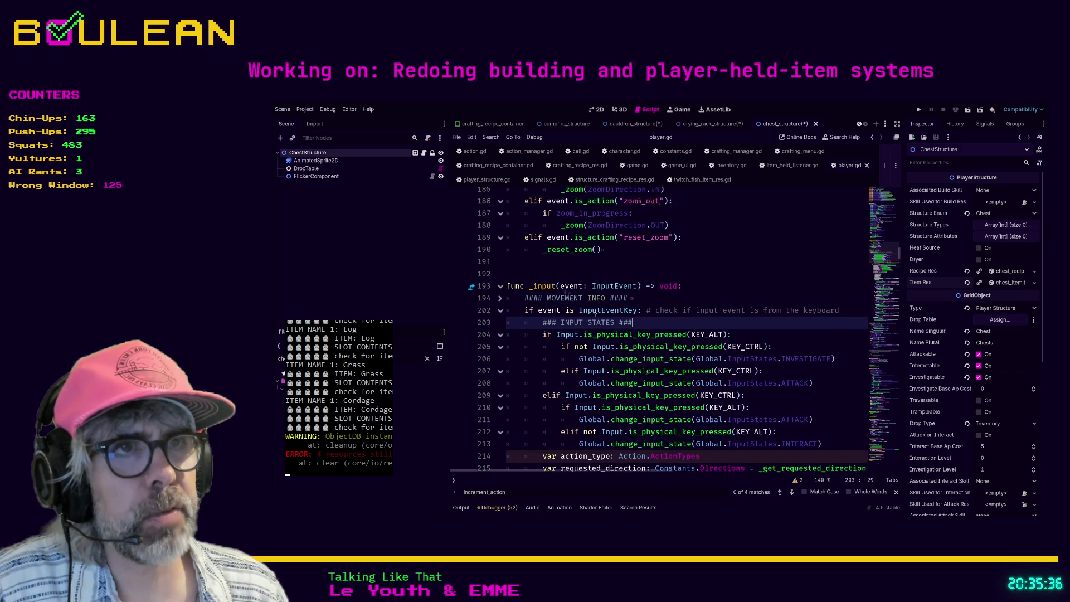
{"action": "mouse_move", "coordinate": [560, 292]}
{"action": "left_mouse_down"}
{"action": "mouse_move", "coordinate": [637, 293]}
{"action": "mouse_move", "coordinate": [594, 293]}
{"action": "left_mouse_up"}
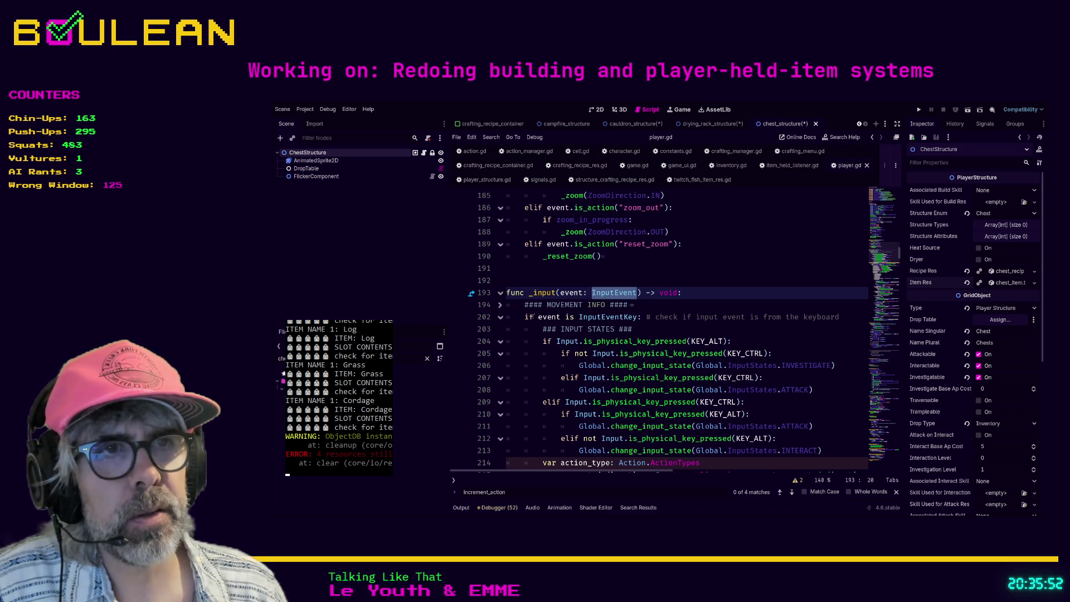
{"action": "left_click", "coordinate": [526, 317]}
- Insert an 'if event is MouseButton:' line above the InputEventKey check
{"action": "key", "text": "Return"}
{"action": "key", "text": "Up"}
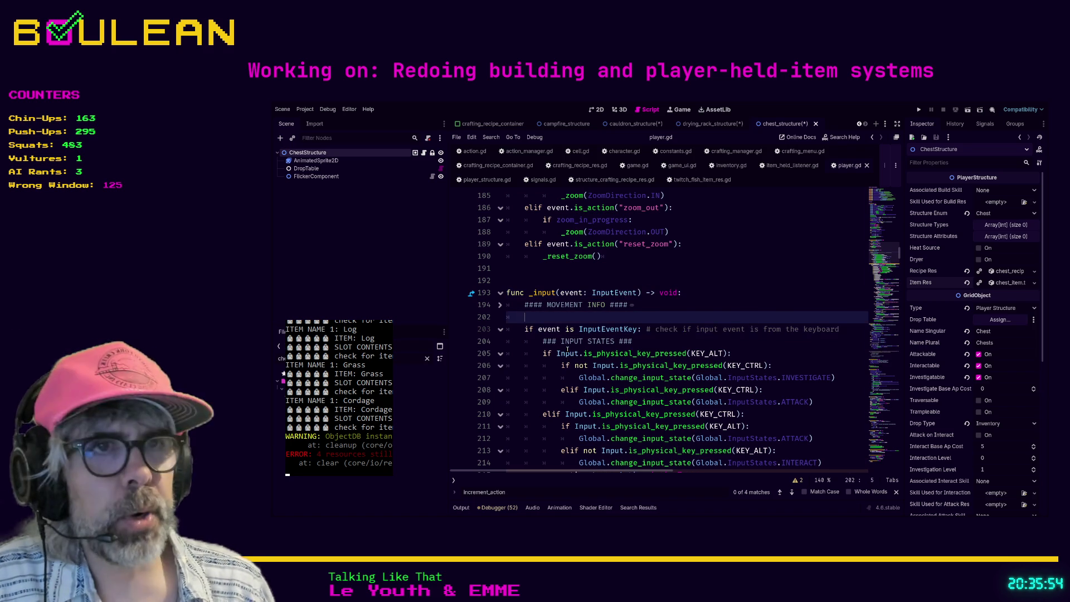
{"action": "type", "text": "if event"}
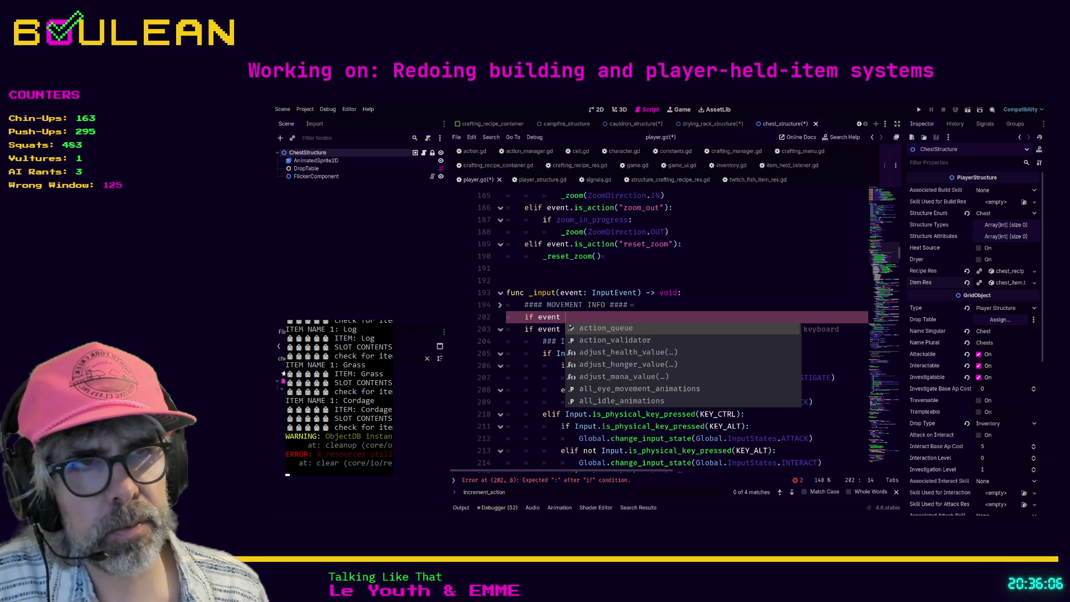
{"action": "key", "text": "Escape"}
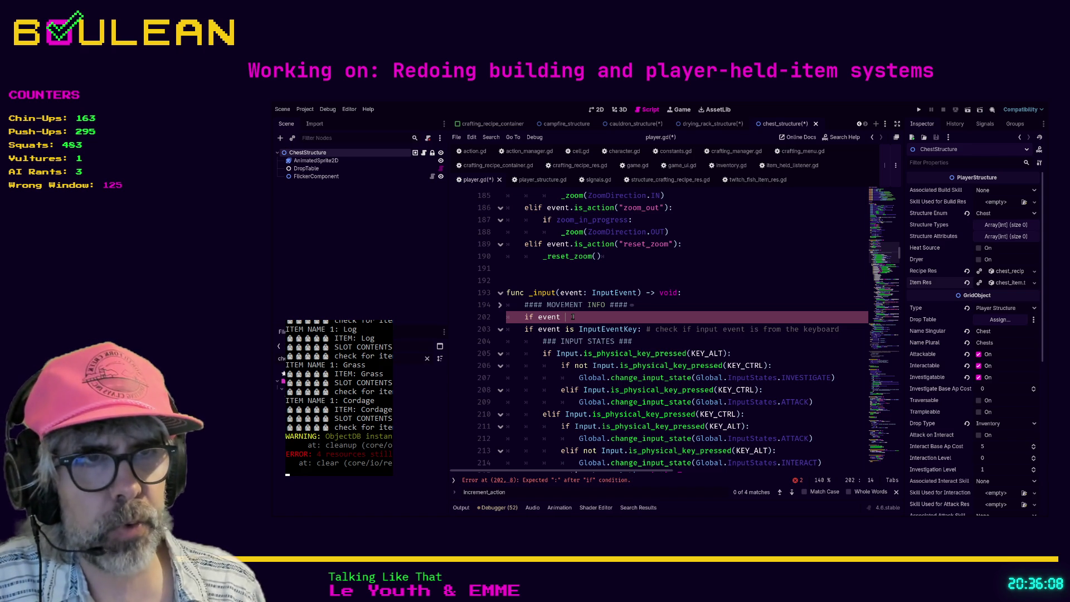
{"action": "type", "text": "is M"}
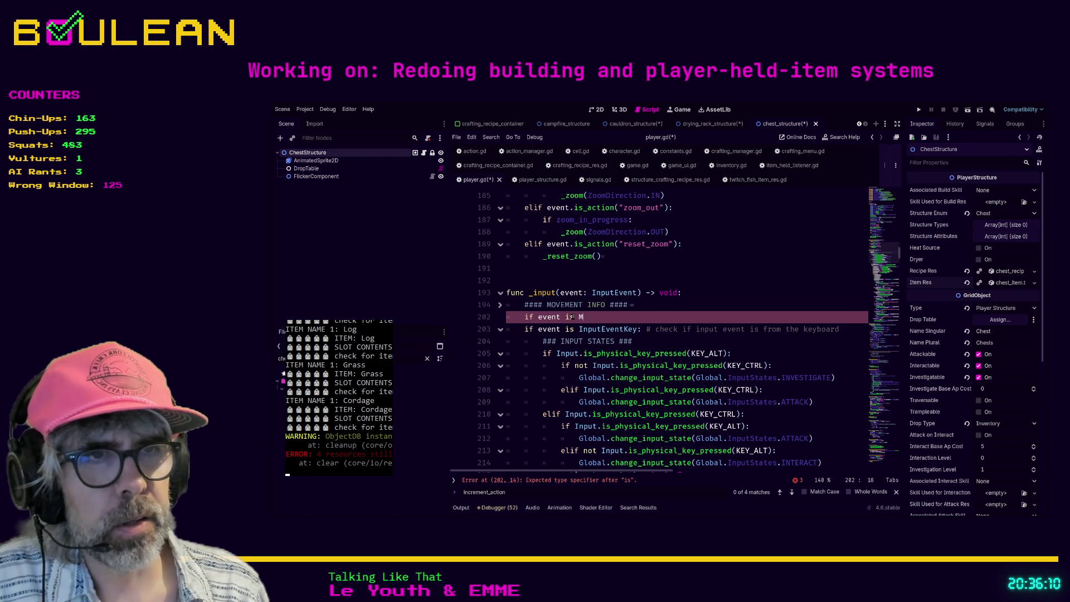
{"action": "type", "text": "ou"}
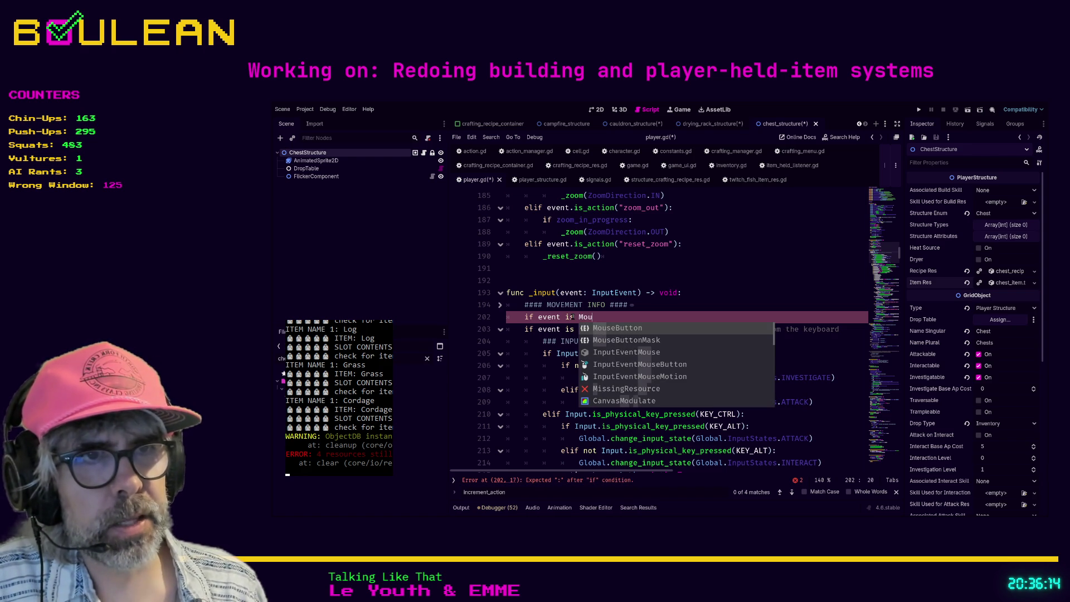
{"action": "key", "text": "Return"}
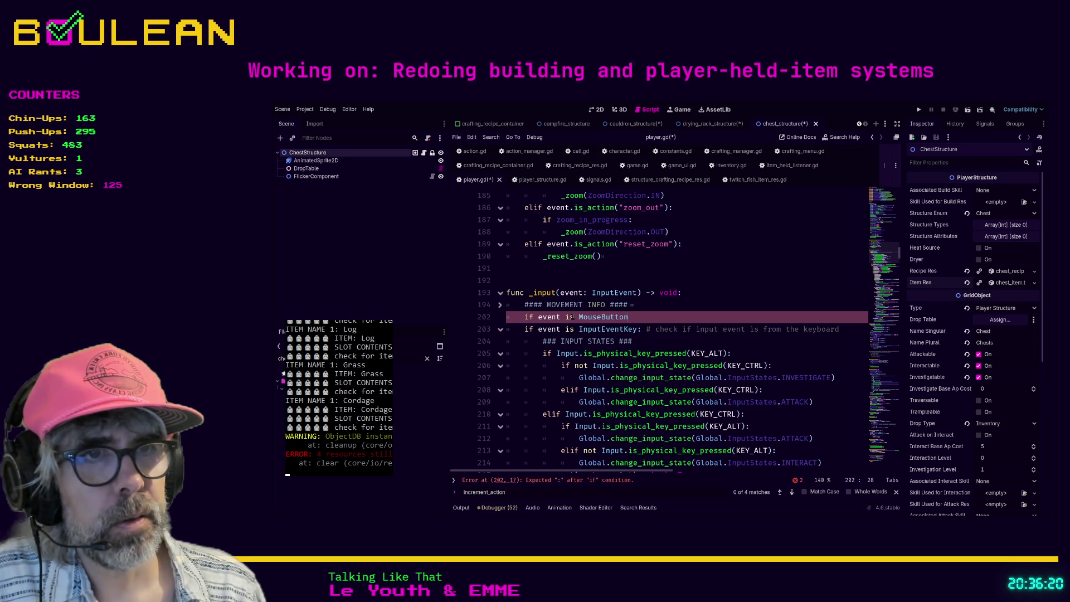
{"action": "type", "text": ":"}
- Nest 'if Input.is_mouse_button_pressed(MOUSE_BUTTON_LEFT):' with a pass body inside it
{"action": "key", "text": "Return"}
{"action": "type", "text": "if "}
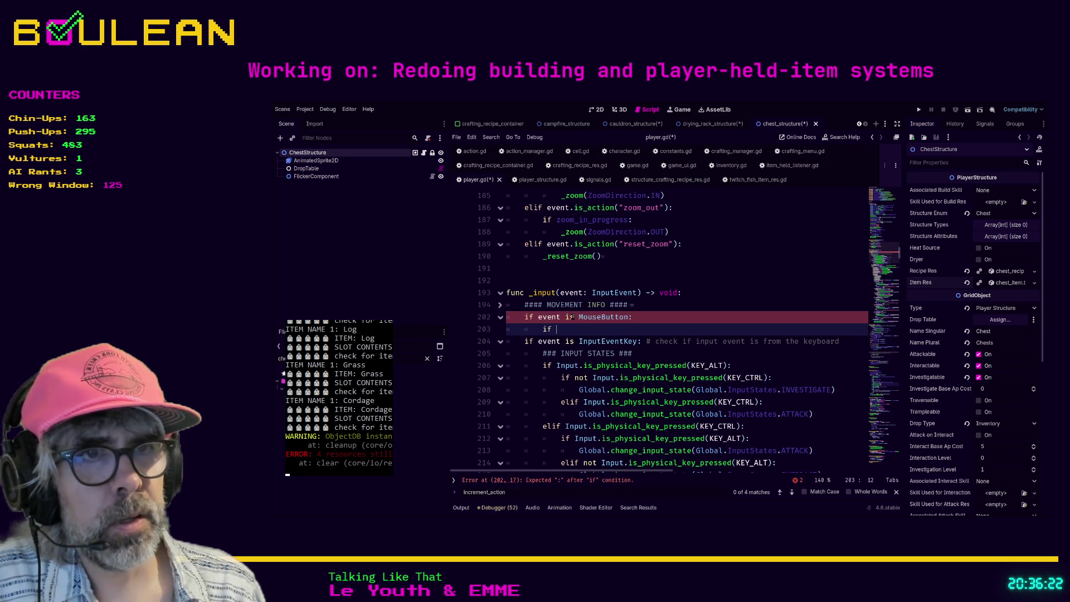
{"action": "type", "text": "Input"}
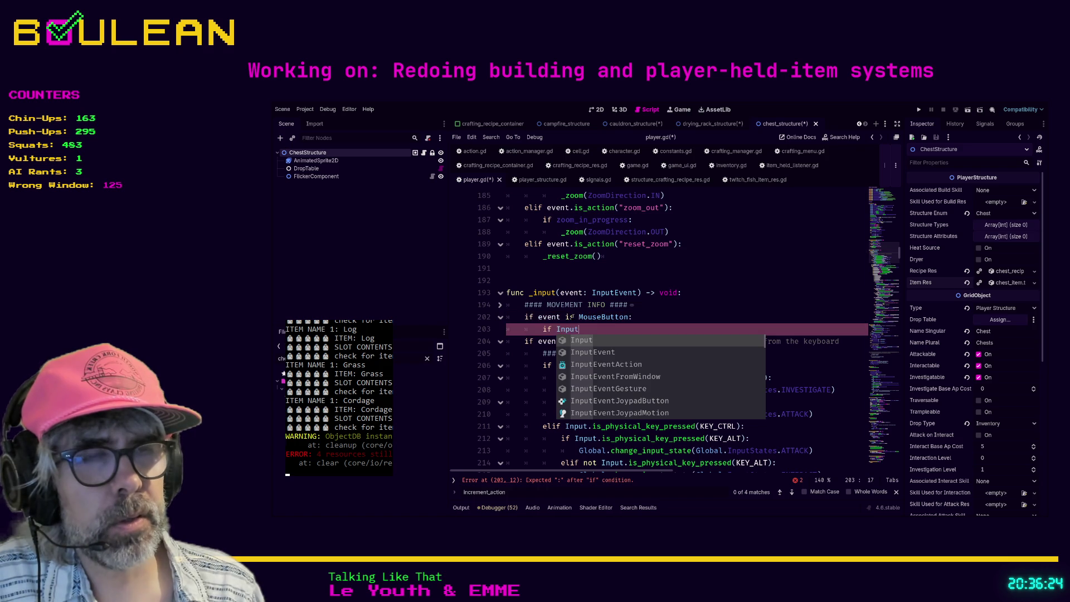
{"action": "type", "text": ".is"}
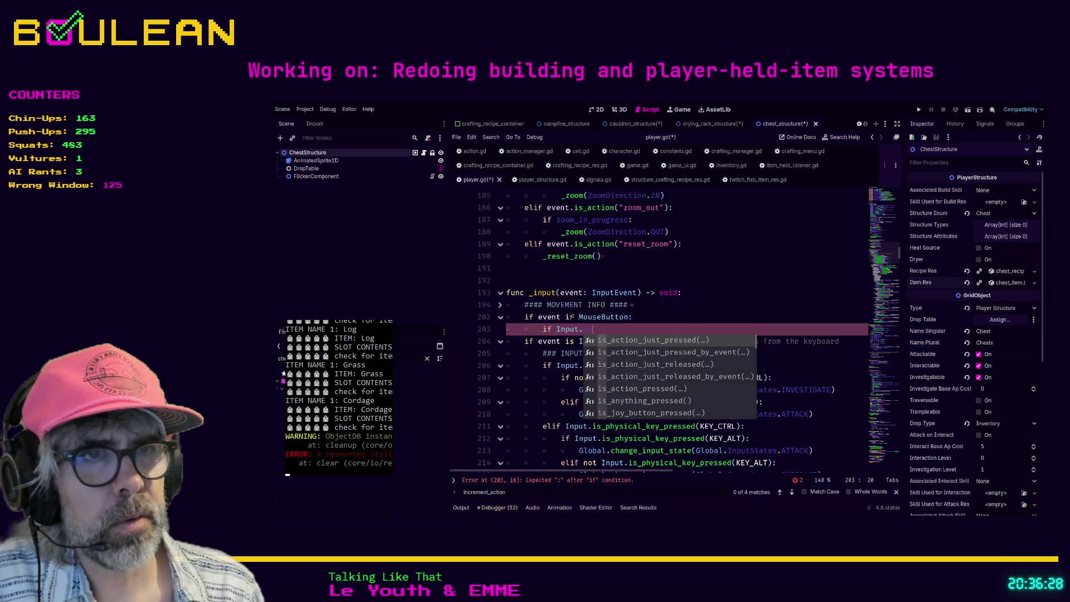
{"action": "type", "text": "_m"}
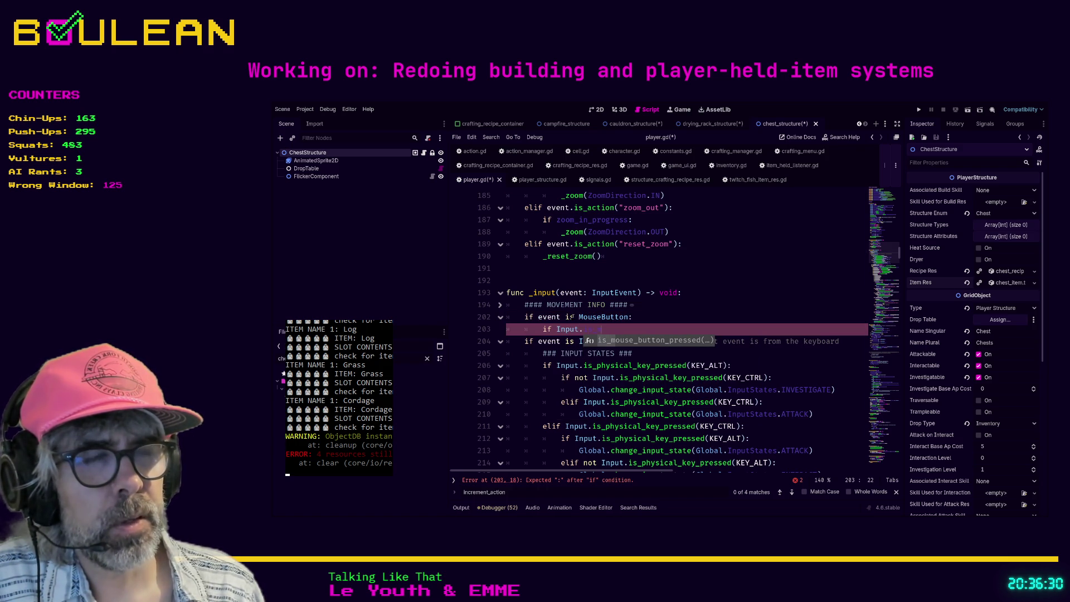
{"action": "key", "text": "Return"}
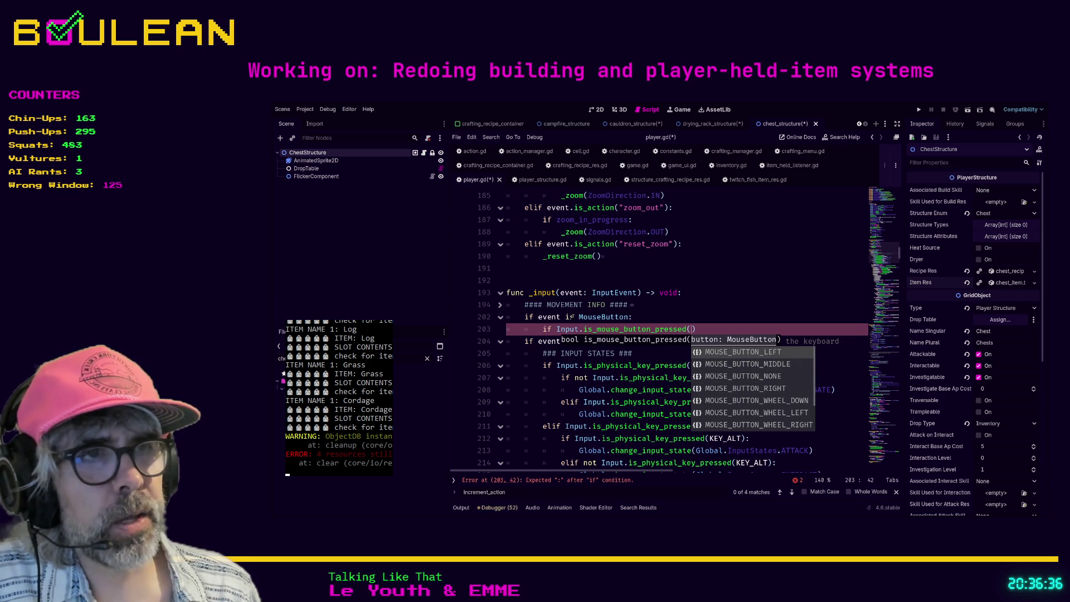
{"action": "key", "text": "Return"}
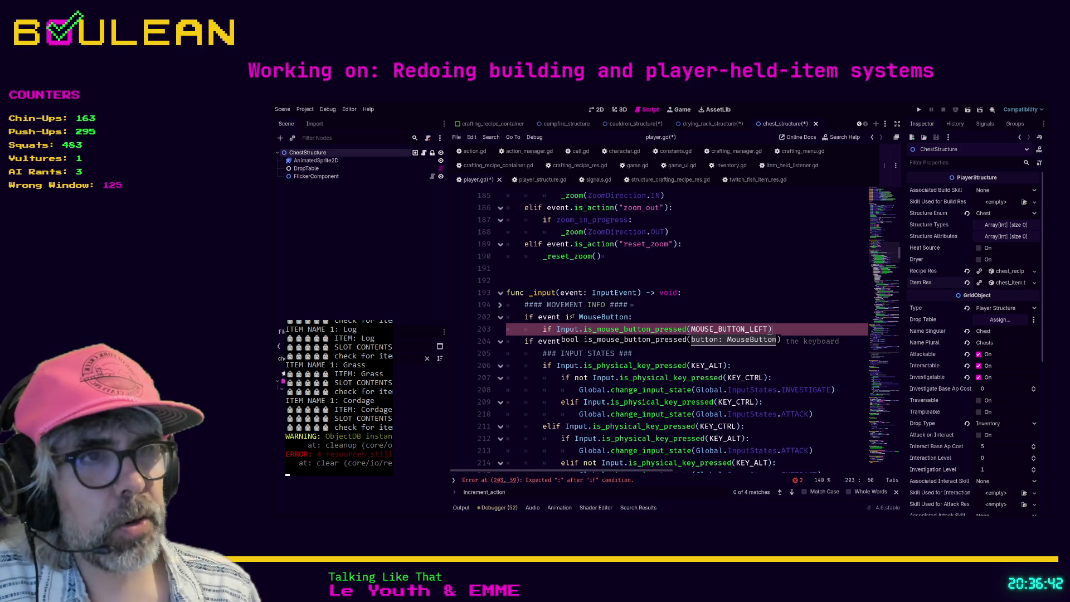
{"action": "type", "text": ":"}
{"action": "key", "text": "Return"}
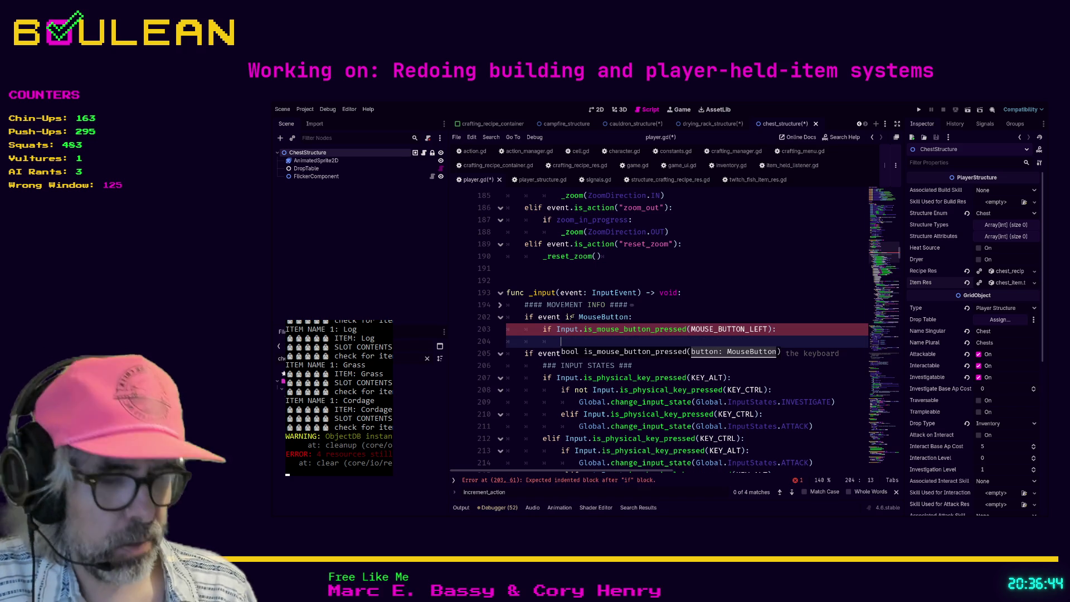
{"action": "type", "text": "pass"}
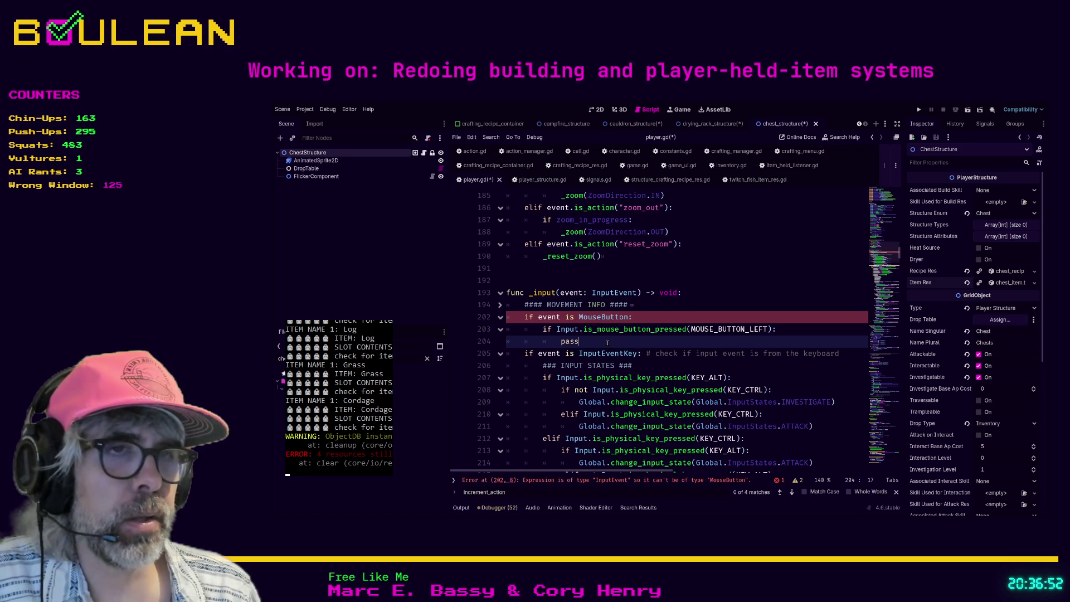
{"action": "left_click_drag", "start_coordinate": [585, 343], "coordinate": [523, 344]}
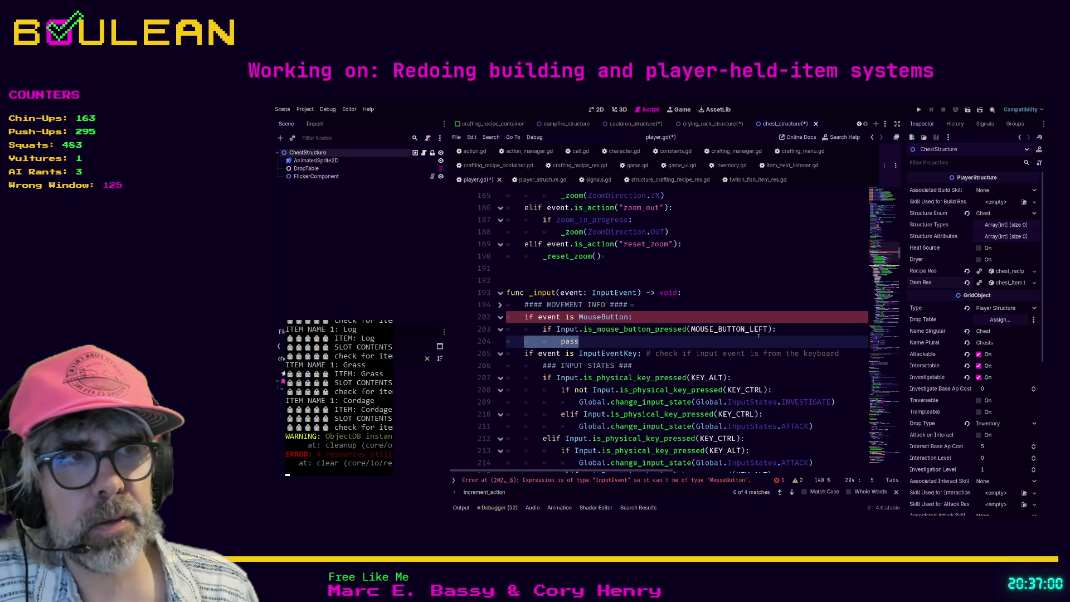
{"action": "left_click_drag", "start_coordinate": [690, 329], "coordinate": [766, 329]}
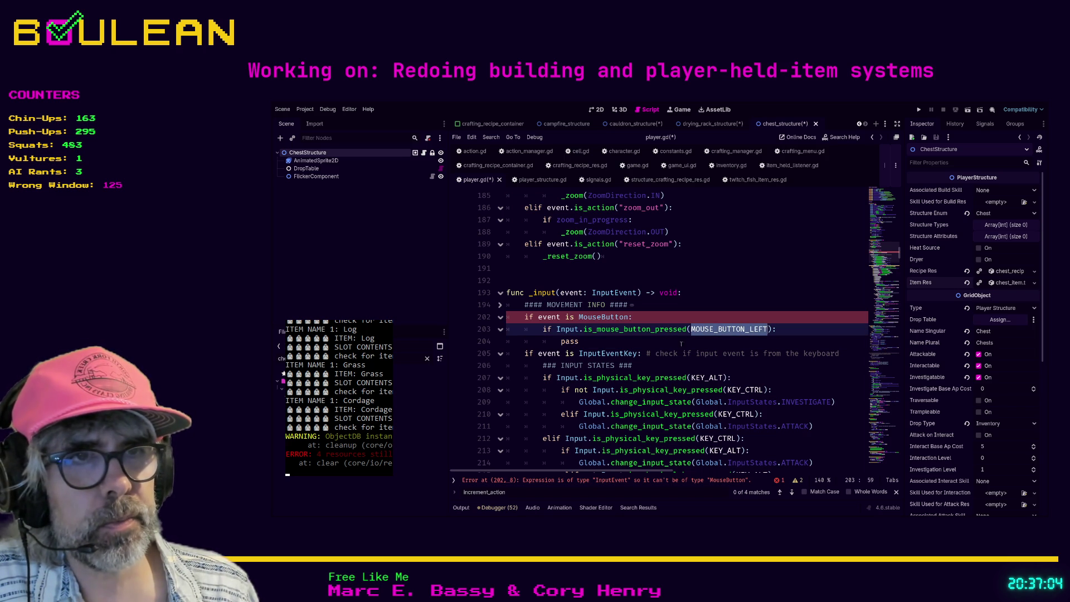
{"action": "left_click", "coordinate": [592, 343]}
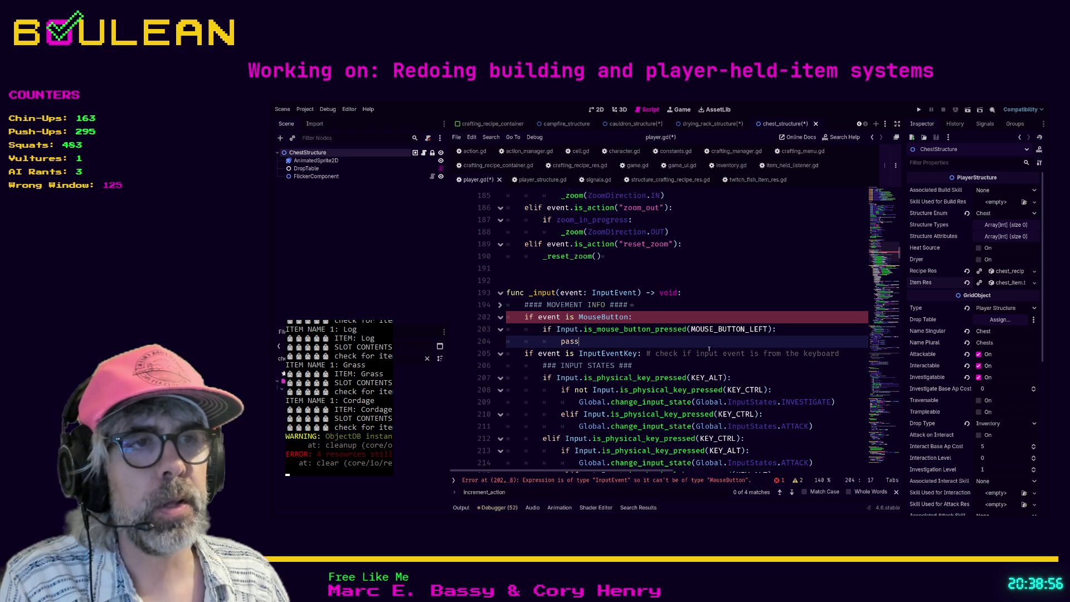
{"action": "scroll", "coordinate": [704, 352], "scroll_direction": "up", "scroll_amount": 20}
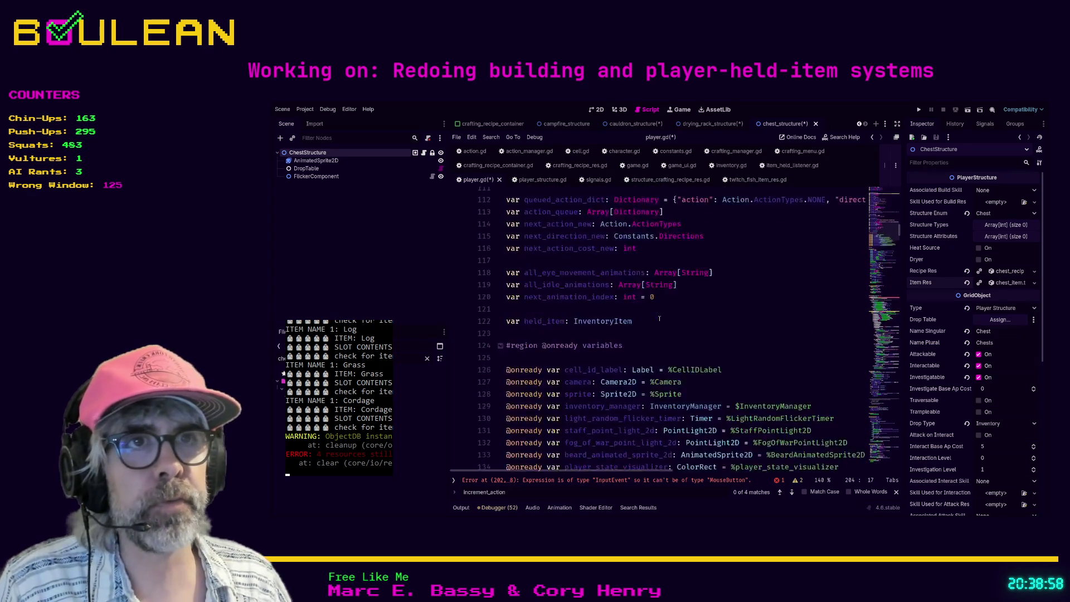
{"action": "scroll", "coordinate": [660, 319], "scroll_direction": "up", "scroll_amount": 20}
{"action": "scroll", "coordinate": [659, 319], "scroll_direction": "up", "scroll_amount": 11}
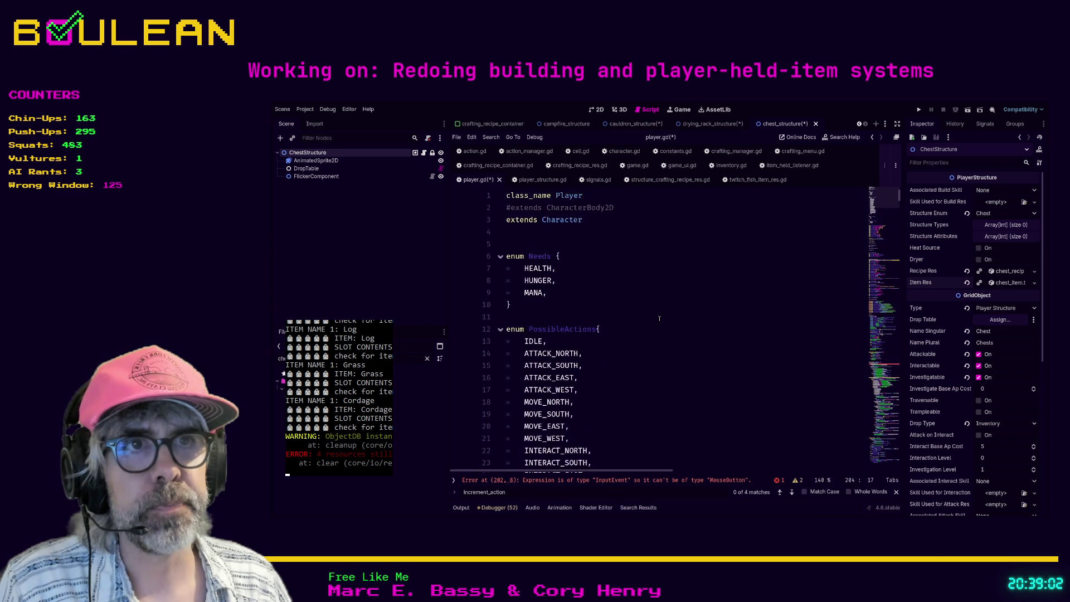
{"action": "scroll", "coordinate": [660, 318], "scroll_direction": "down", "scroll_amount": 20}
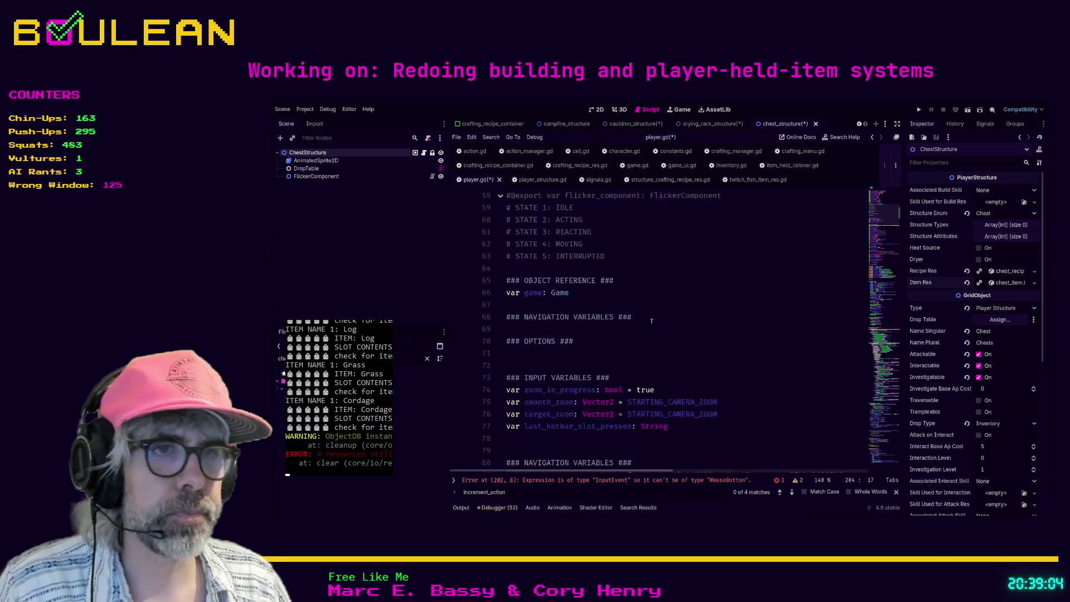
{"action": "scroll", "coordinate": [651, 321], "scroll_direction": "down", "scroll_amount": 16}
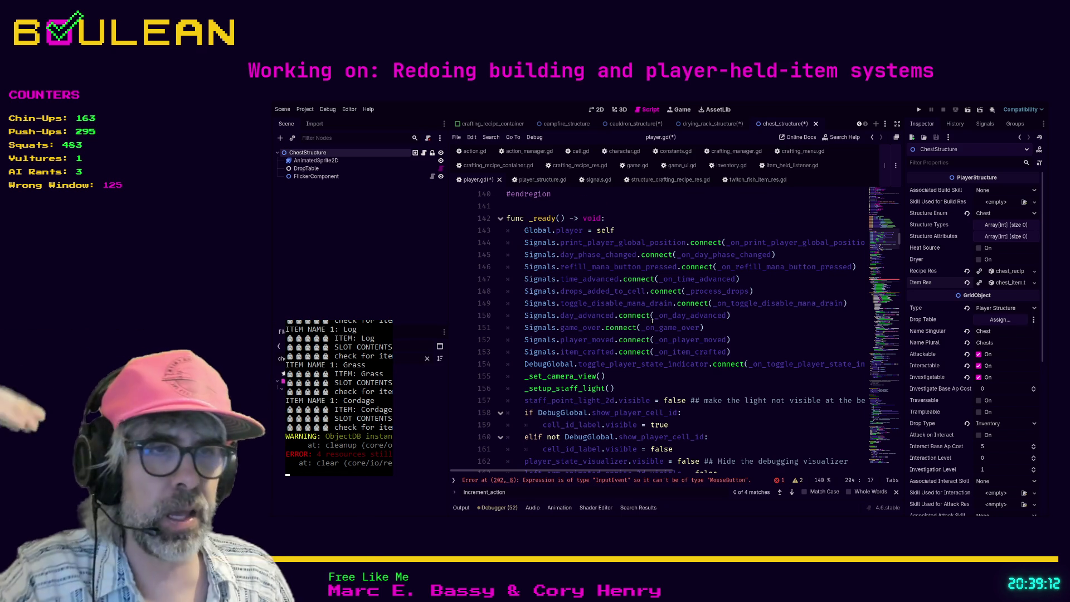
{"action": "scroll", "coordinate": [651, 321], "scroll_direction": "down", "scroll_amount": 3}
{"action": "scroll", "coordinate": [652, 322], "scroll_direction": "down", "scroll_amount": 3}
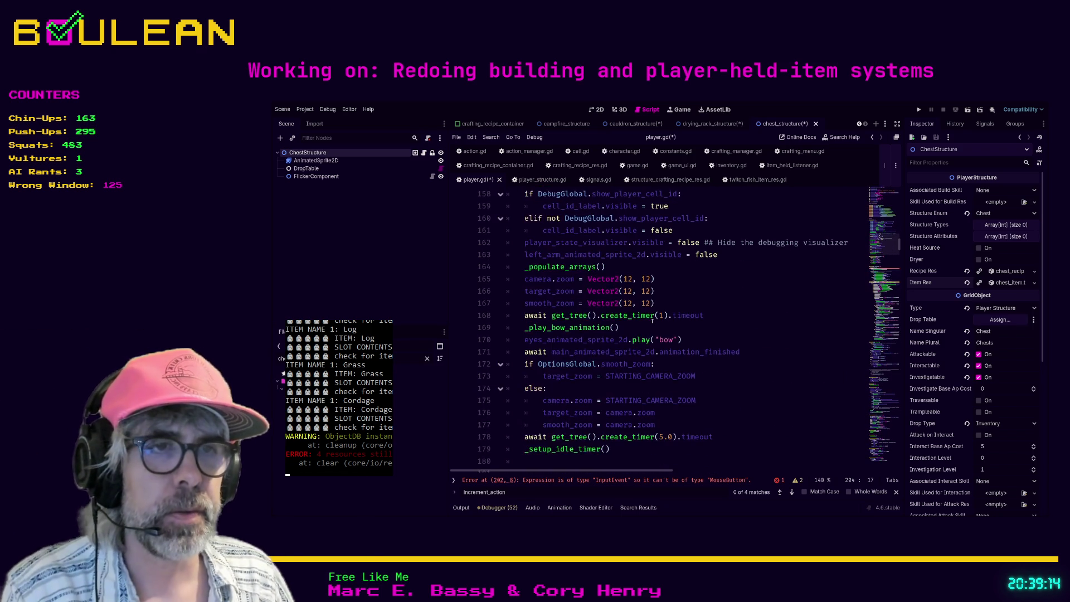
{"action": "scroll", "coordinate": [652, 321], "scroll_direction": "up", "scroll_amount": 2}
{"action": "scroll", "coordinate": [651, 322], "scroll_direction": "up", "scroll_amount": 4}
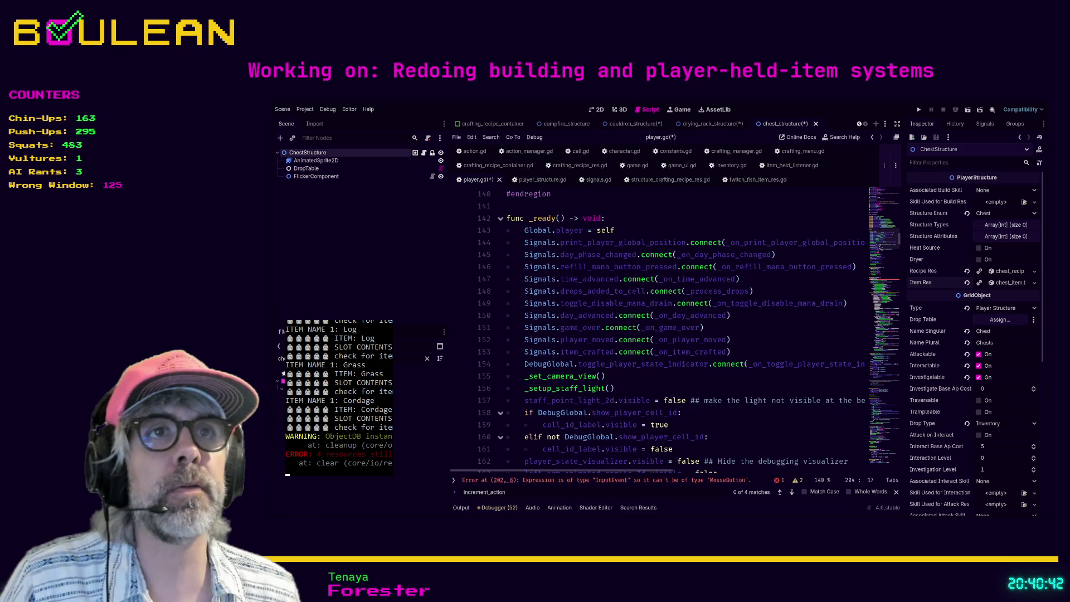
{"action": "left_click", "coordinate": [474, 151]}
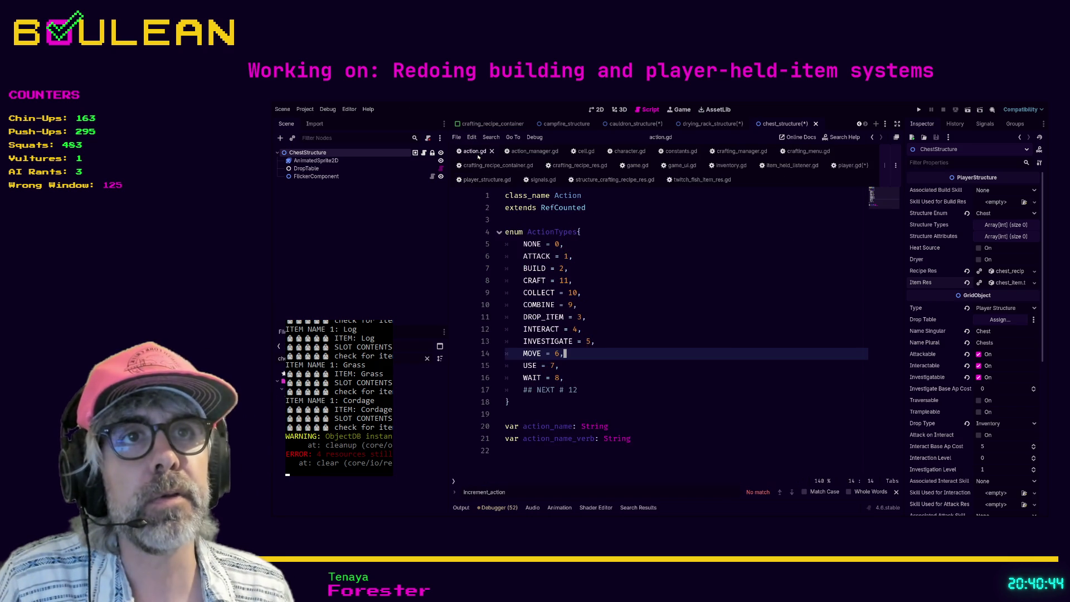
{"action": "left_click", "coordinate": [590, 258]}
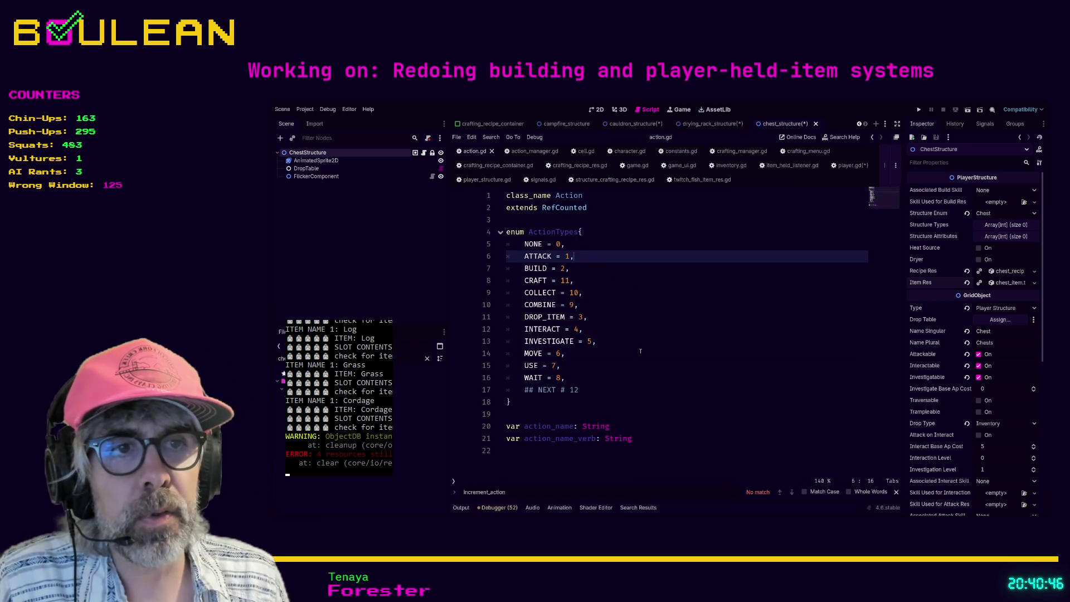
{"action": "left_click", "coordinate": [565, 377]}
{"action": "key", "text": "shift+Up"}
{"action": "key", "text": "shift+Home"}
{"action": "key", "text": "shift+Home"}
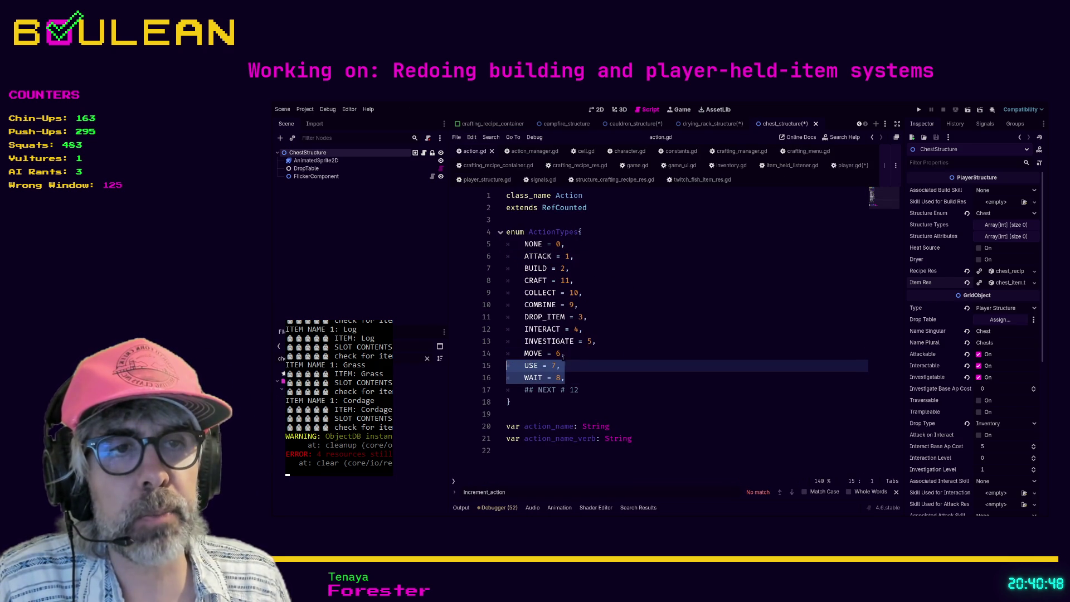
{"action": "left_click", "coordinate": [577, 359]}
{"action": "left_click_drag", "start_coordinate": [584, 378], "coordinate": [489, 248]}
{"action": "left_click", "coordinate": [589, 379]}
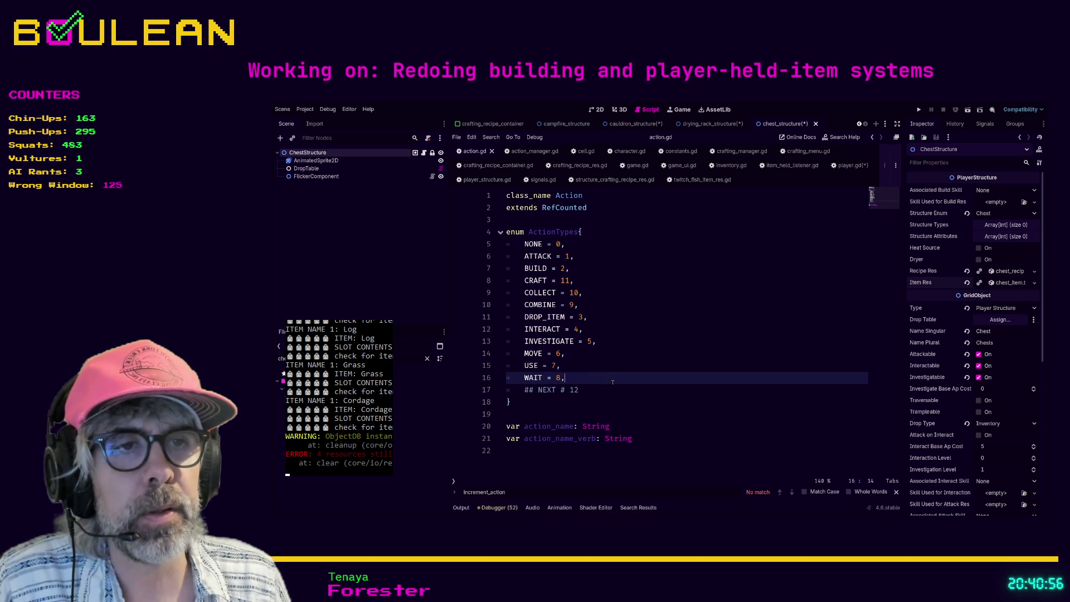
{"action": "mouse_move", "coordinate": [596, 378]}
{"action": "left_mouse_down"}
{"action": "mouse_move", "coordinate": [535, 353]}
{"action": "mouse_move", "coordinate": [489, 243]}
{"action": "left_mouse_up"}
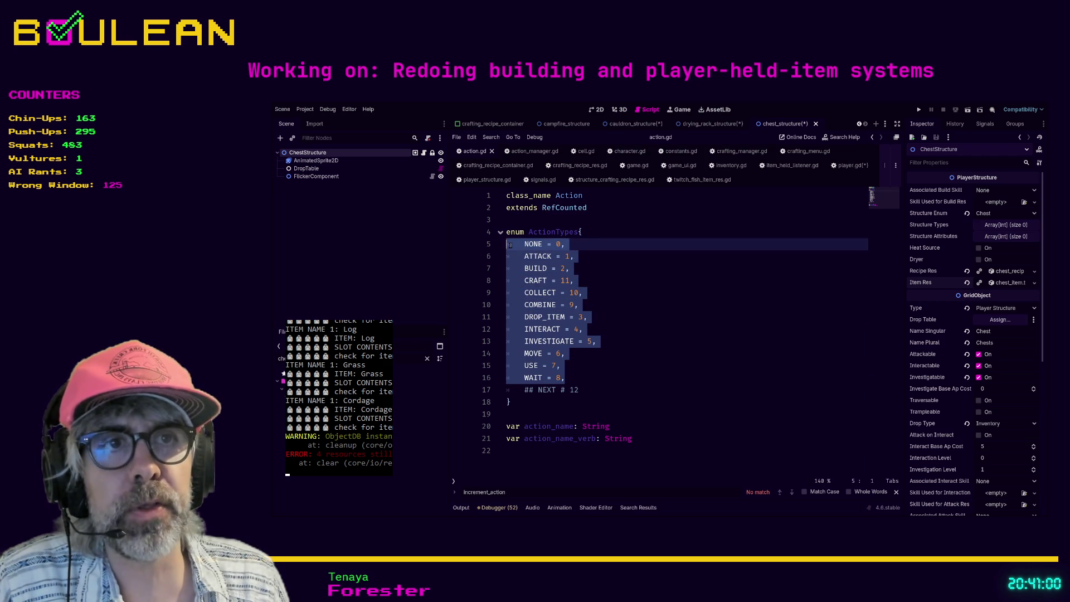
{"action": "left_click", "coordinate": [508, 244]}
{"action": "mouse_move", "coordinate": [508, 244]}
{"action": "left_mouse_down"}
{"action": "mouse_move", "coordinate": [585, 317]}
{"action": "mouse_move", "coordinate": [595, 378]}
{"action": "left_mouse_up"}
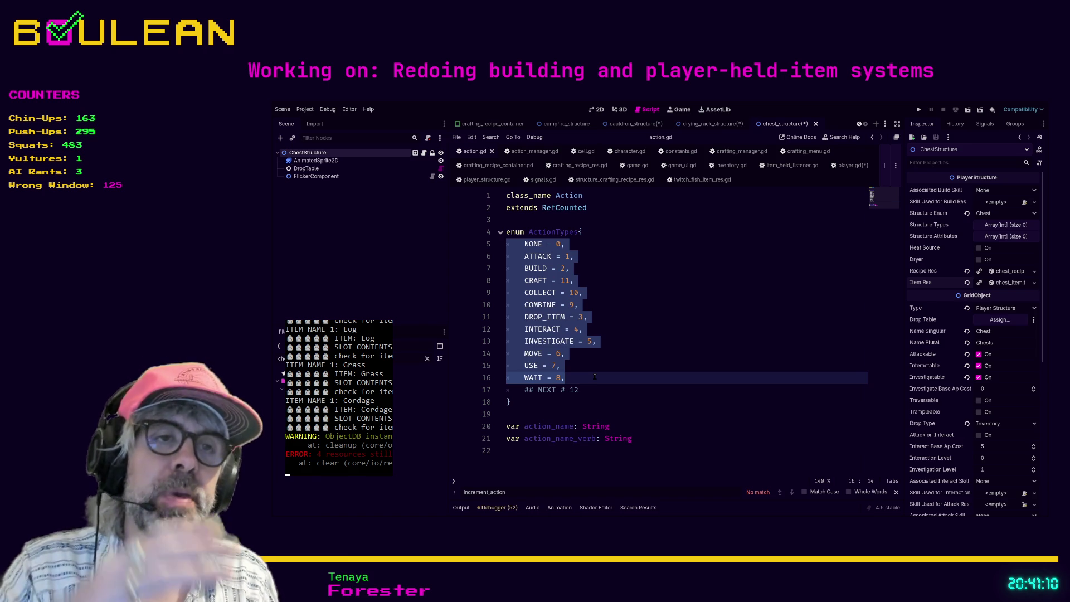
{"action": "left_click", "coordinate": [595, 377]}
{"action": "mouse_move", "coordinate": [595, 377]}
{"action": "left_mouse_down"}
{"action": "mouse_move", "coordinate": [557, 356]}
{"action": "mouse_move", "coordinate": [506, 244]}
{"action": "left_mouse_up"}
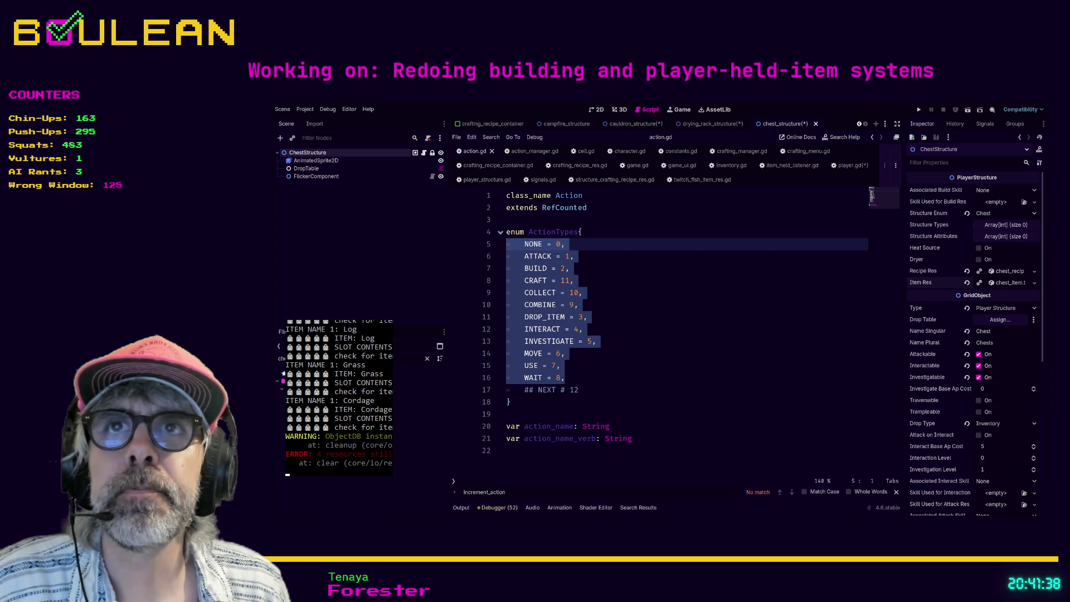
- Save the chest_structure scene and player.gd
{"action": "left_click", "coordinate": [656, 378]}
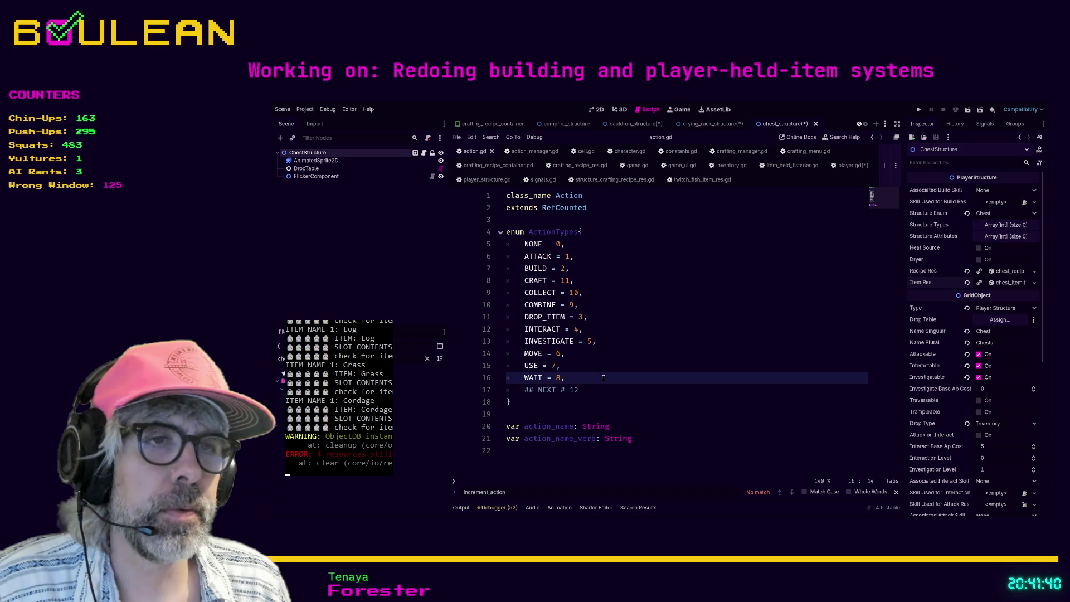
{"action": "key", "text": "Up"}
{"action": "key", "text": "ctrl+s"}
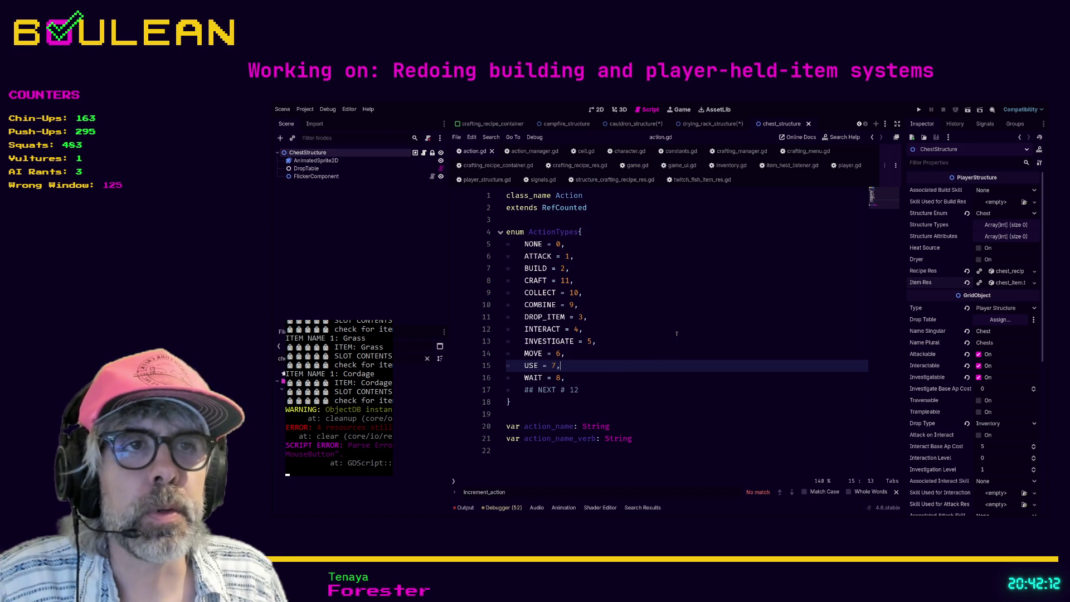
- Review action.gd's ActionTypes enum entries from NONE through WAIT = 8, leaving them unchanged
{"action": "mouse_move", "coordinate": [517, 244]}
{"action": "left_mouse_down"}
{"action": "mouse_move", "coordinate": [574, 256]}
{"action": "mouse_move", "coordinate": [593, 341]}
{"action": "mouse_move", "coordinate": [582, 377]}
{"action": "mouse_move", "coordinate": [530, 269]}
{"action": "mouse_move", "coordinate": [489, 249]}
{"action": "left_mouse_up"}
{"action": "left_click", "coordinate": [582, 378]}
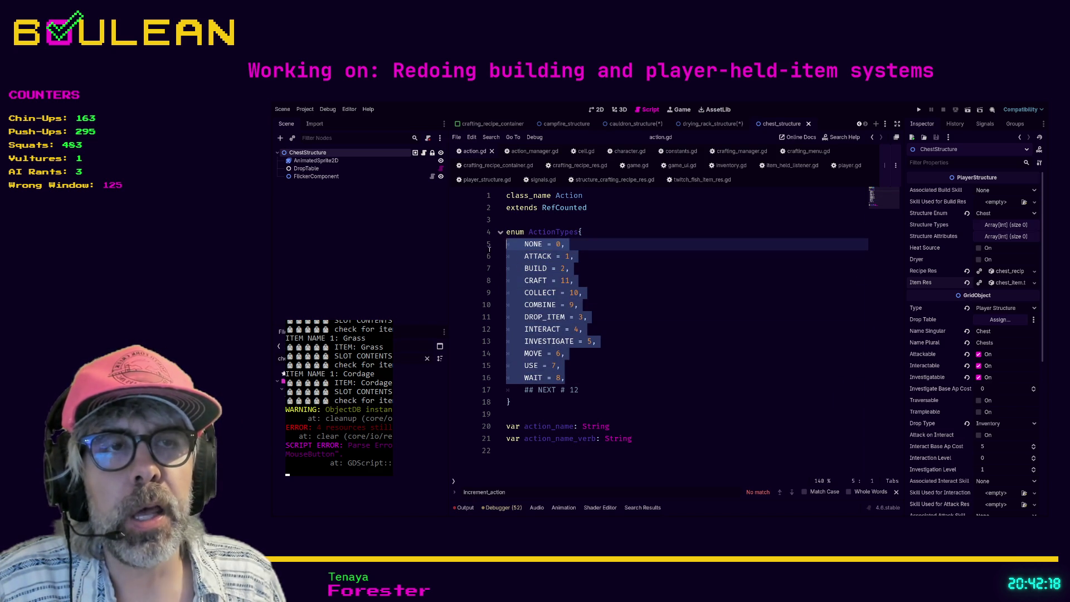
{"action": "left_click", "coordinate": [530, 244]}
{"action": "left_click", "coordinate": [534, 256]}
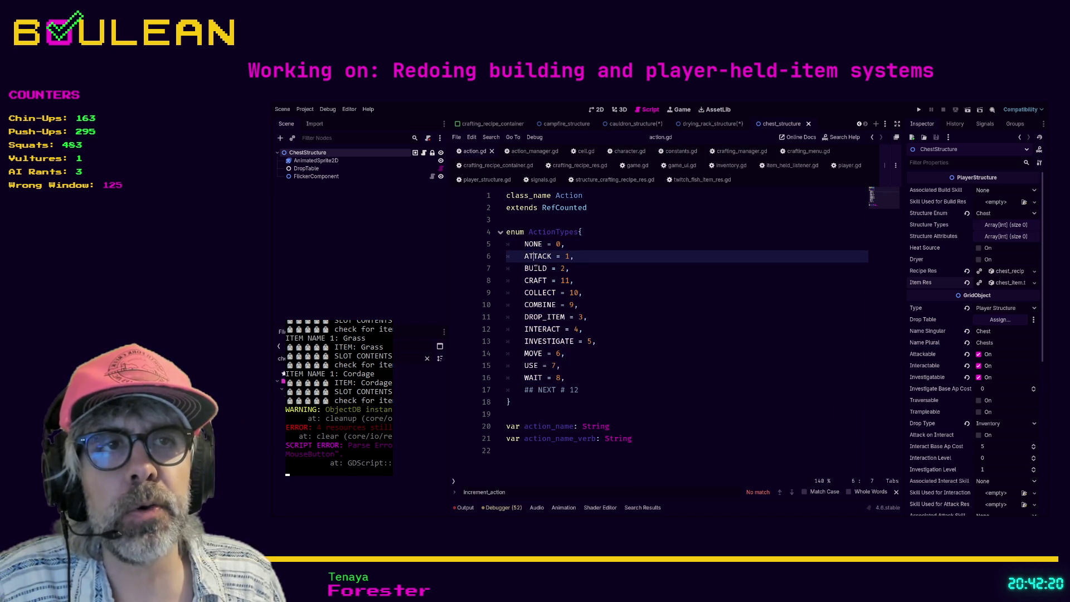
{"action": "left_click", "coordinate": [536, 268]}
{"action": "left_click_drag", "start_coordinate": [565, 268], "coordinate": [549, 268]}
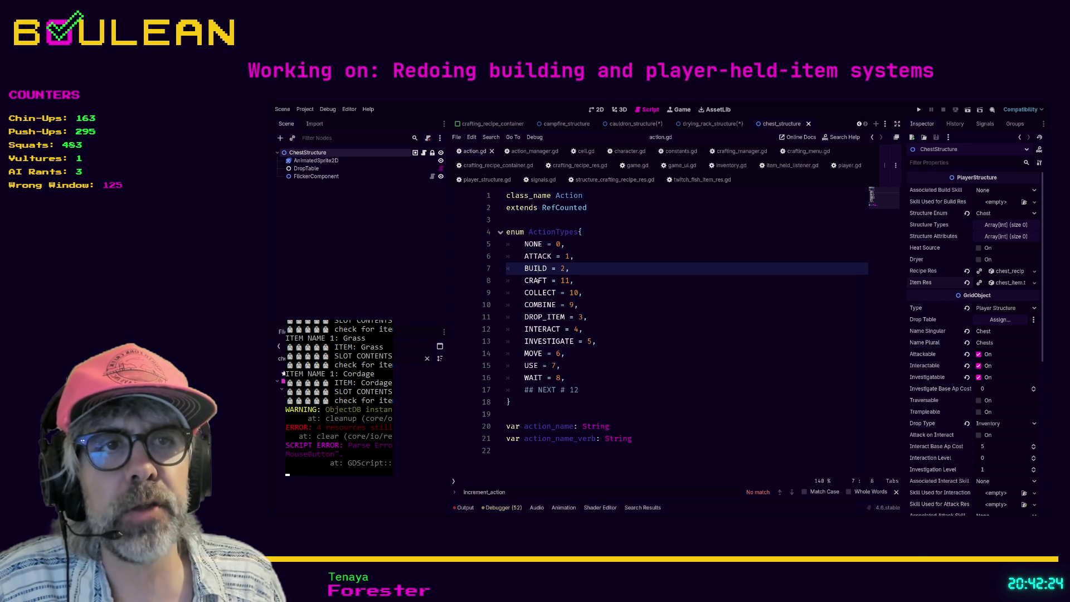
{"action": "left_click", "coordinate": [537, 281]}
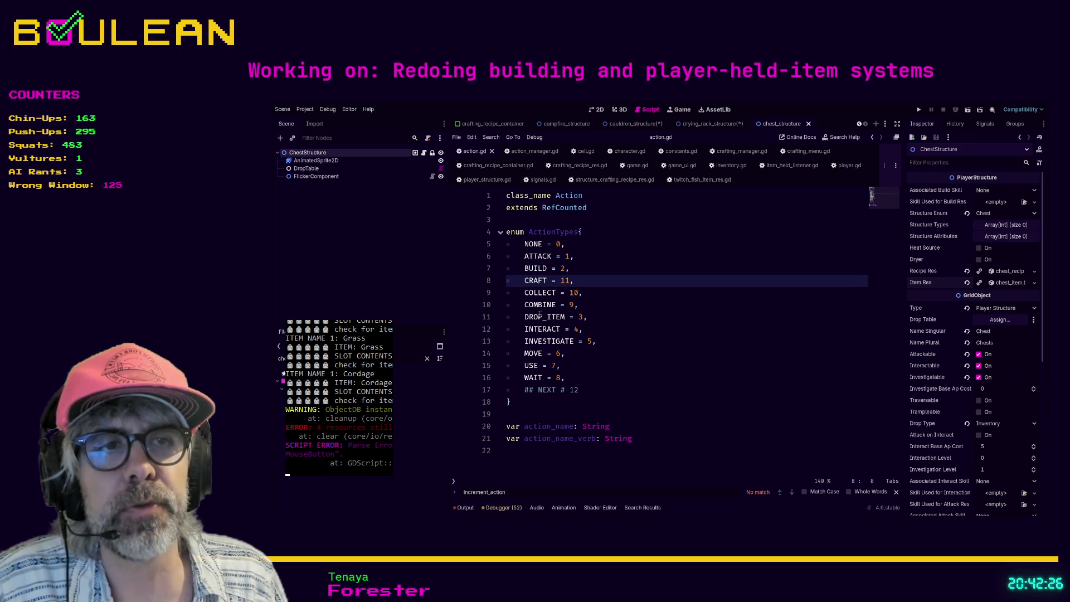
{"action": "left_click", "coordinate": [580, 377]}
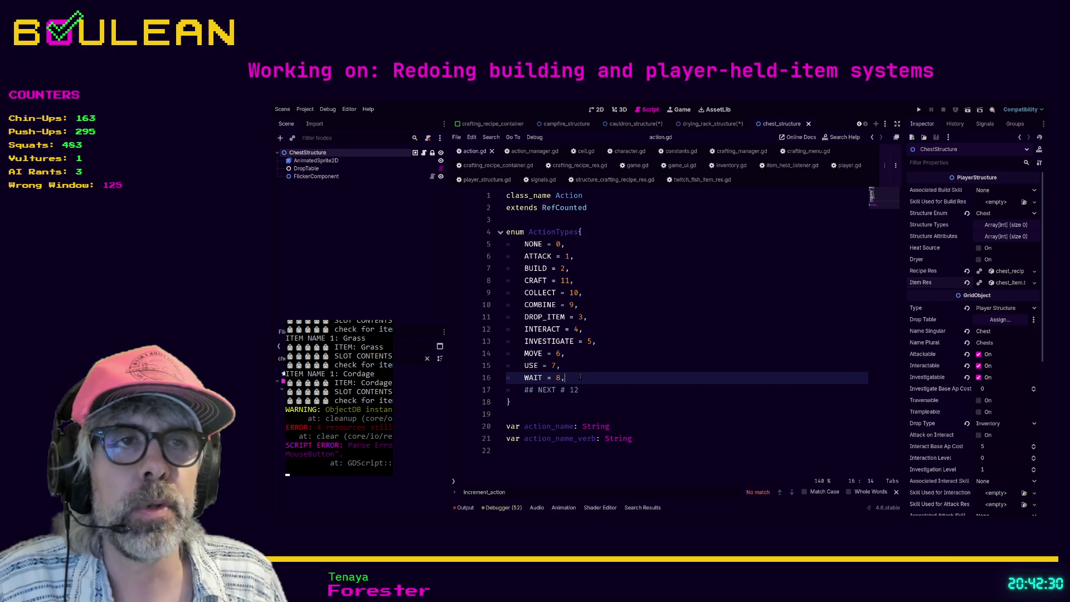
{"action": "mouse_move", "coordinate": [521, 243]}
{"action": "left_mouse_down"}
{"action": "mouse_move", "coordinate": [543, 246]}
{"action": "mouse_move", "coordinate": [575, 281]}
{"action": "mouse_move", "coordinate": [599, 373]}
{"action": "left_mouse_up"}
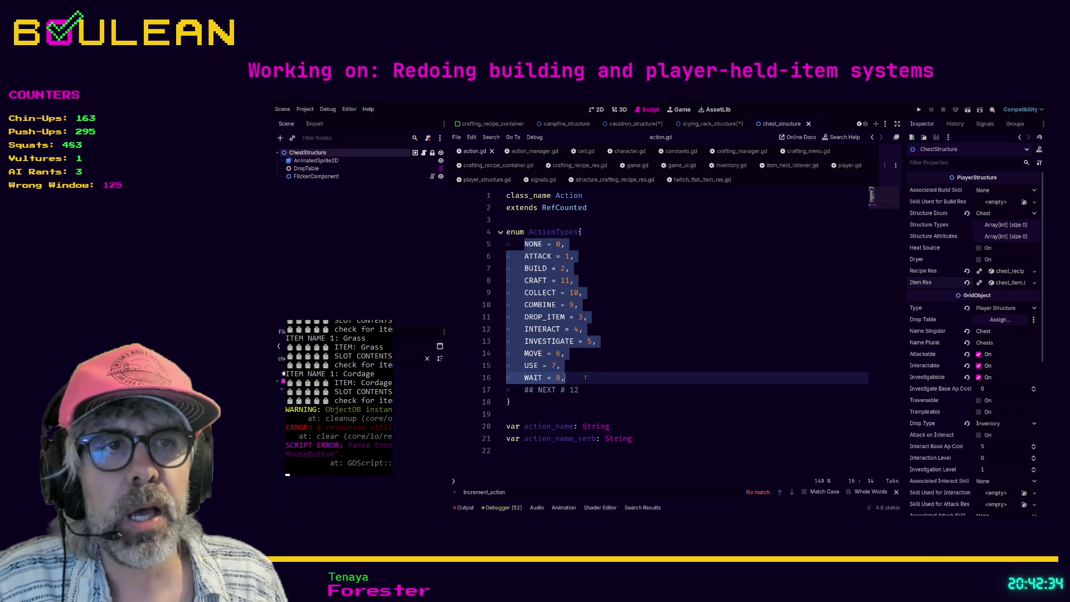
{"action": "left_click", "coordinate": [586, 378]}
{"action": "left_click", "coordinate": [599, 305]}
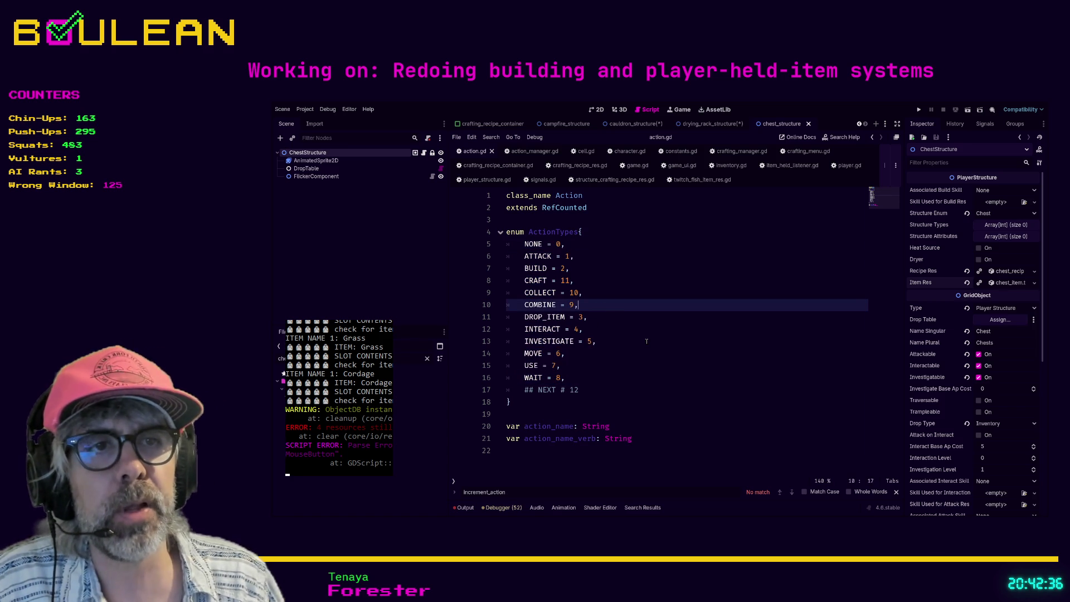
- Add a DAD = 12, entry after COMBINE = 9 in the ActionTypes enum
{"action": "key", "text": "Return"}
{"action": "type", "text": "DAD"}
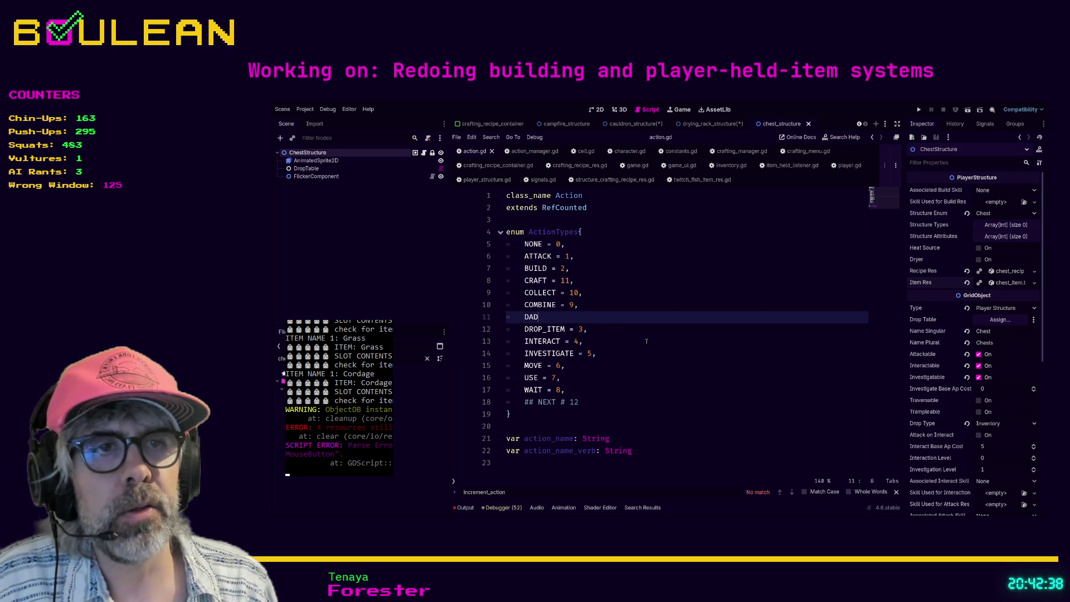
{"action": "type", "text": " ="}
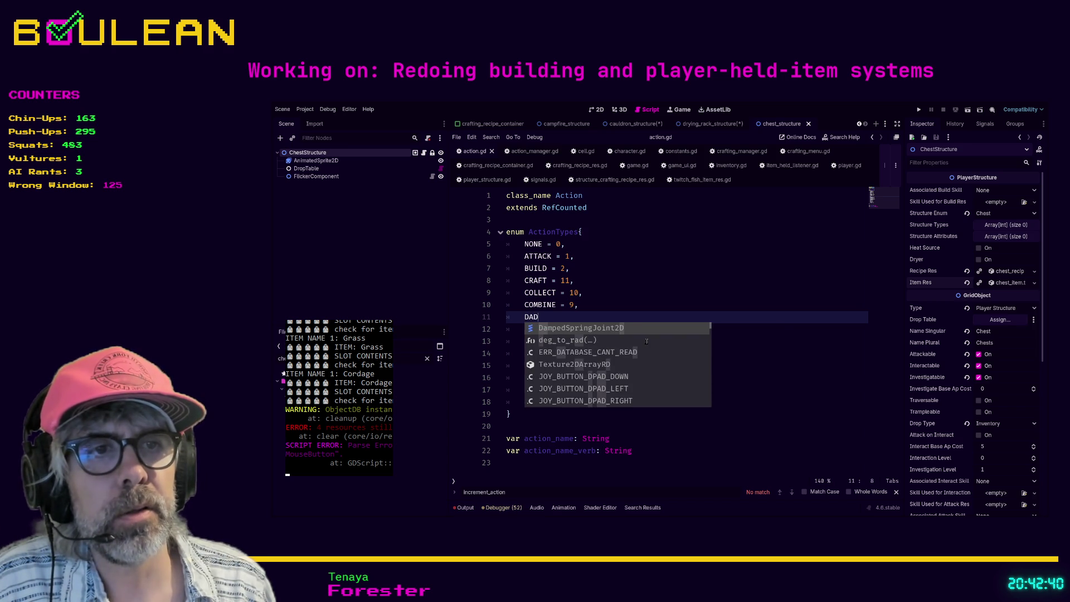
{"action": "left_click", "coordinate": [556, 317]}
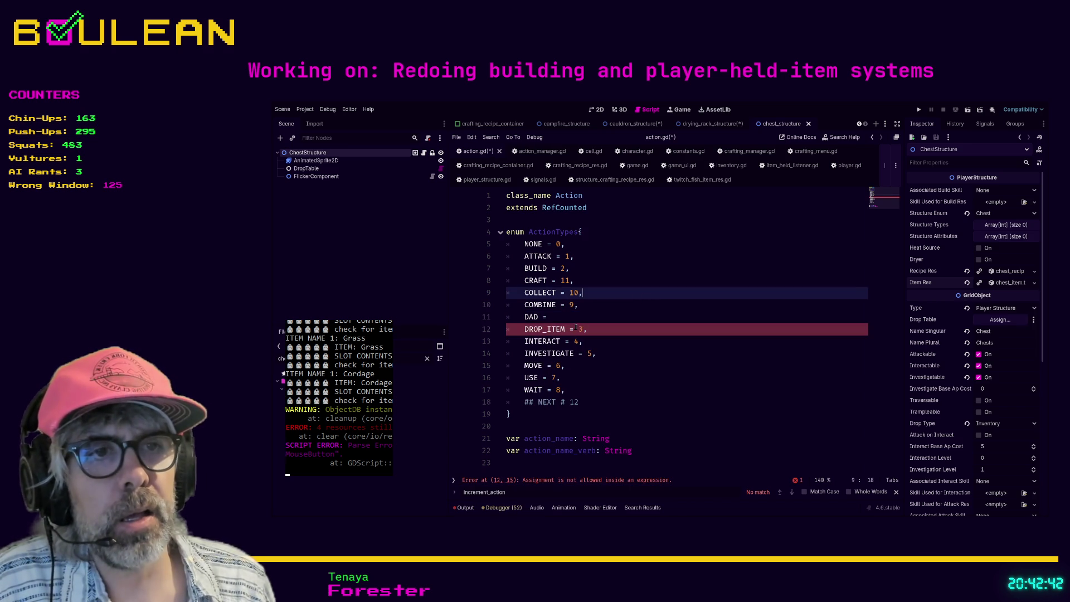
{"action": "type", "text": "12,"}
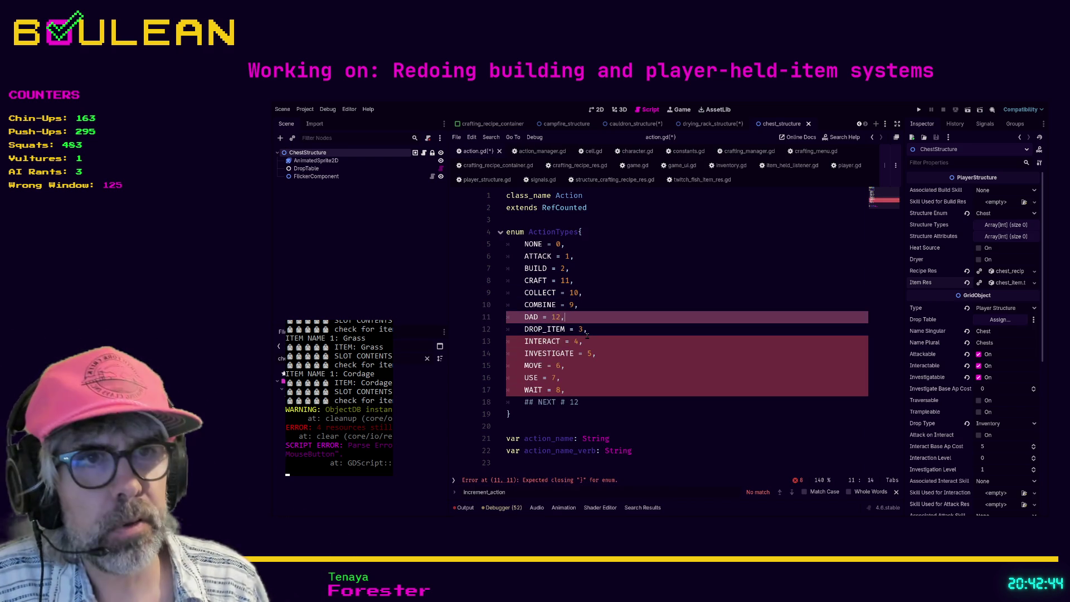
- Delete the DAD = 12 line from the ActionTypes enum
{"action": "left_click_drag", "start_coordinate": [598, 319], "coordinate": [500, 322]}
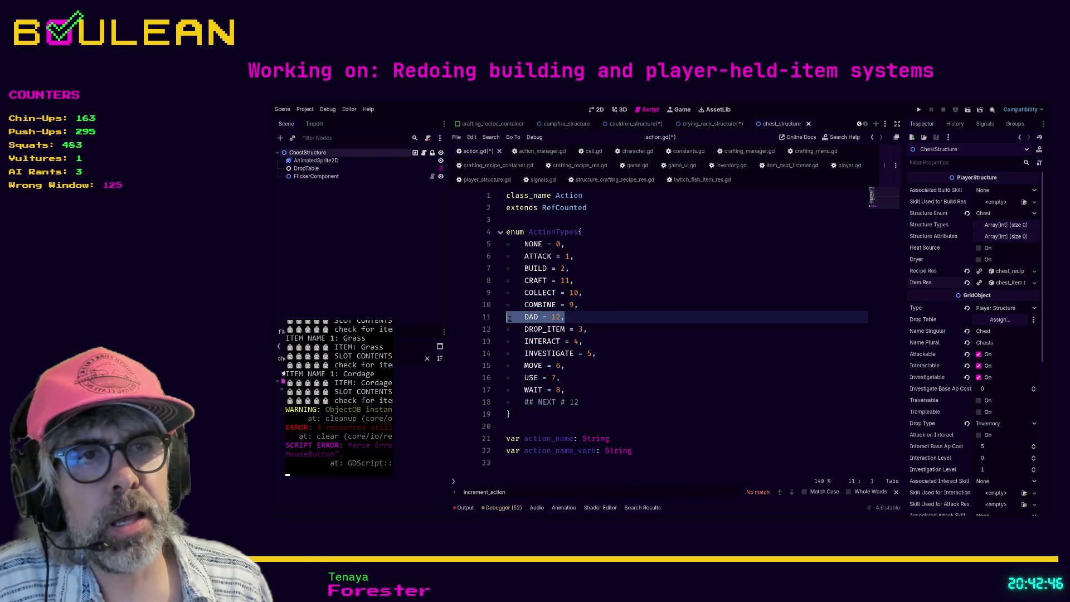
{"action": "left_click", "coordinate": [572, 315]}
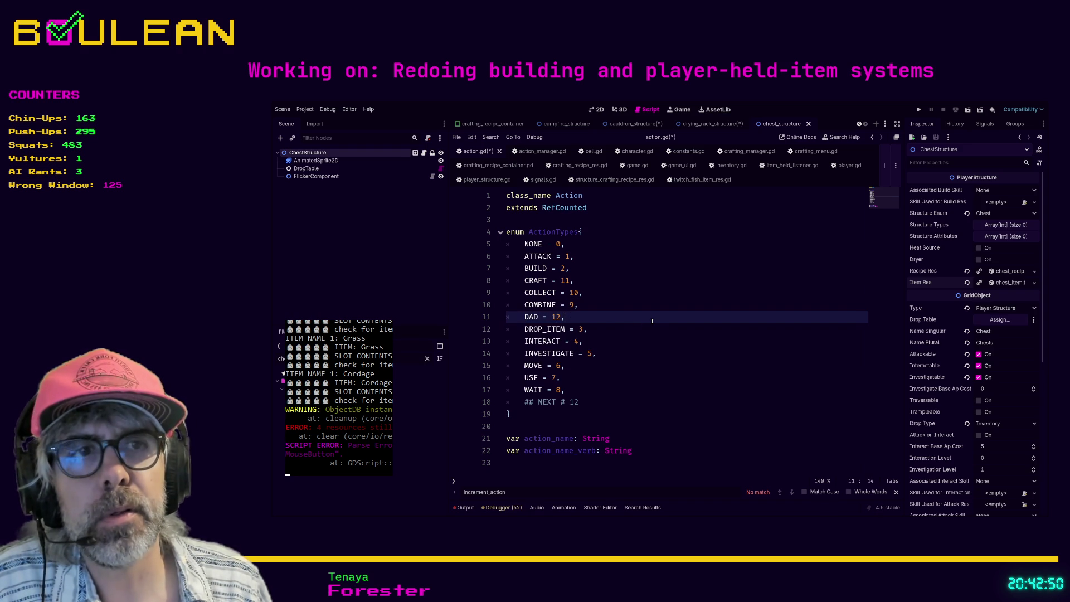
{"action": "key", "text": "shift+Home"}
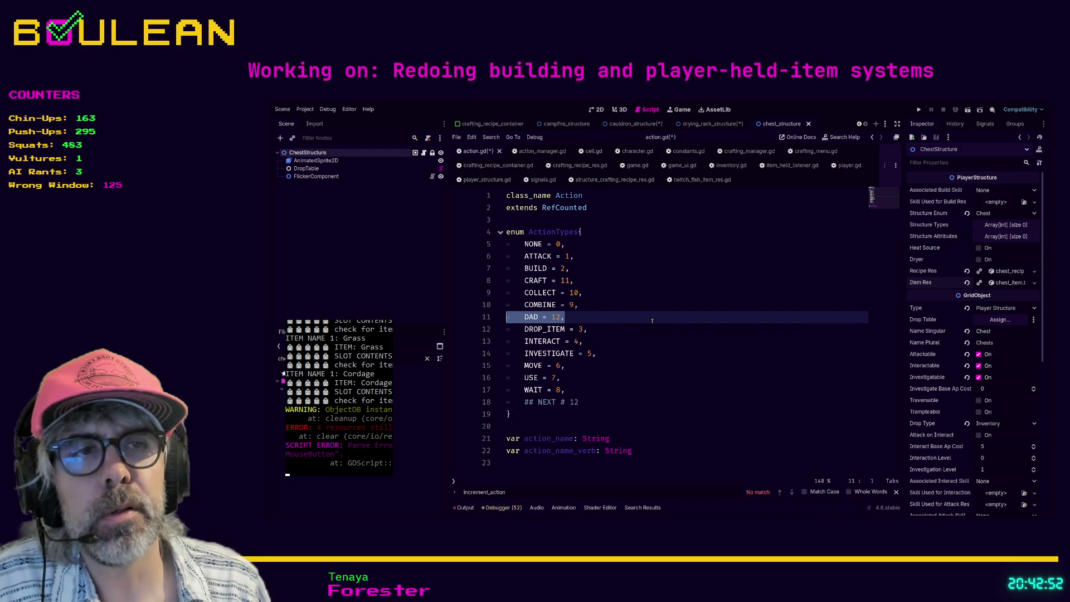
{"action": "key", "text": "BackSpace"}
{"action": "key", "text": "BackSpace"}
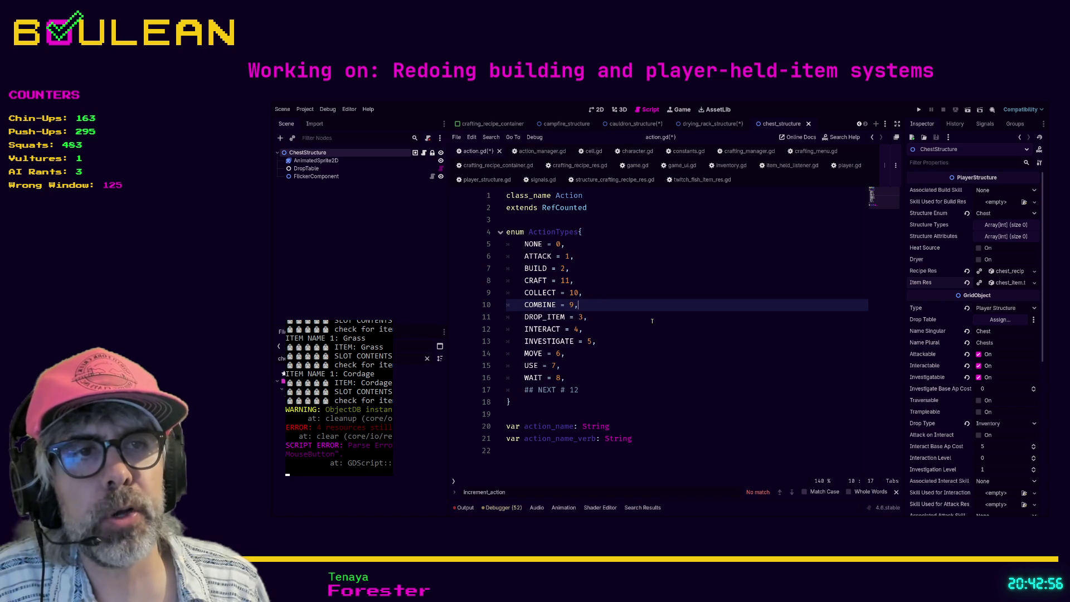
- Retype DAD on a new enum line, remove it and the empty line, then save action.gd
{"action": "key", "text": "Return"}
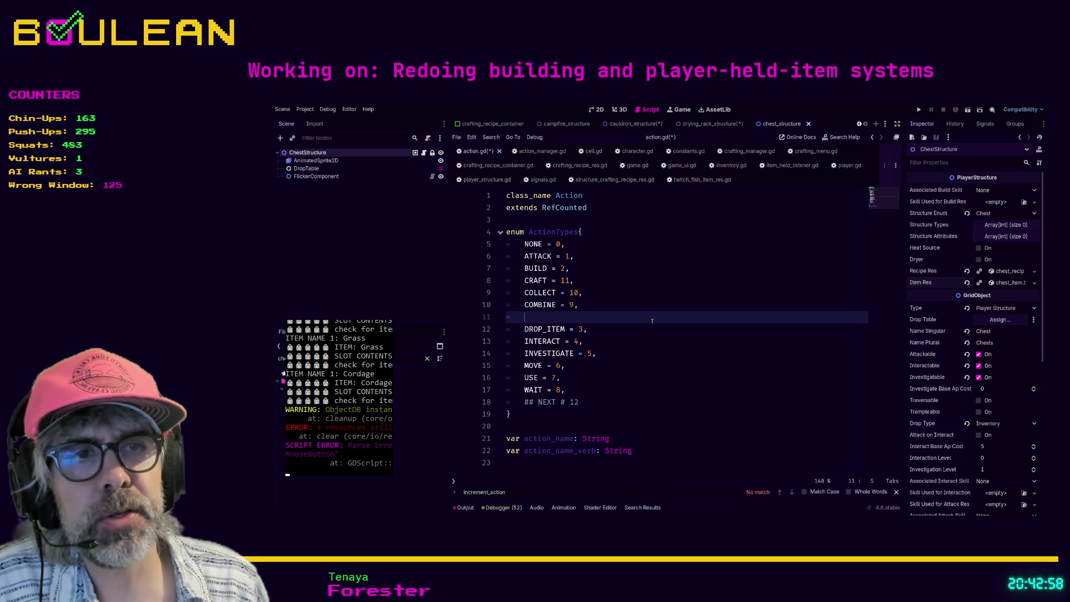
{"action": "type", "text": "DAD"}
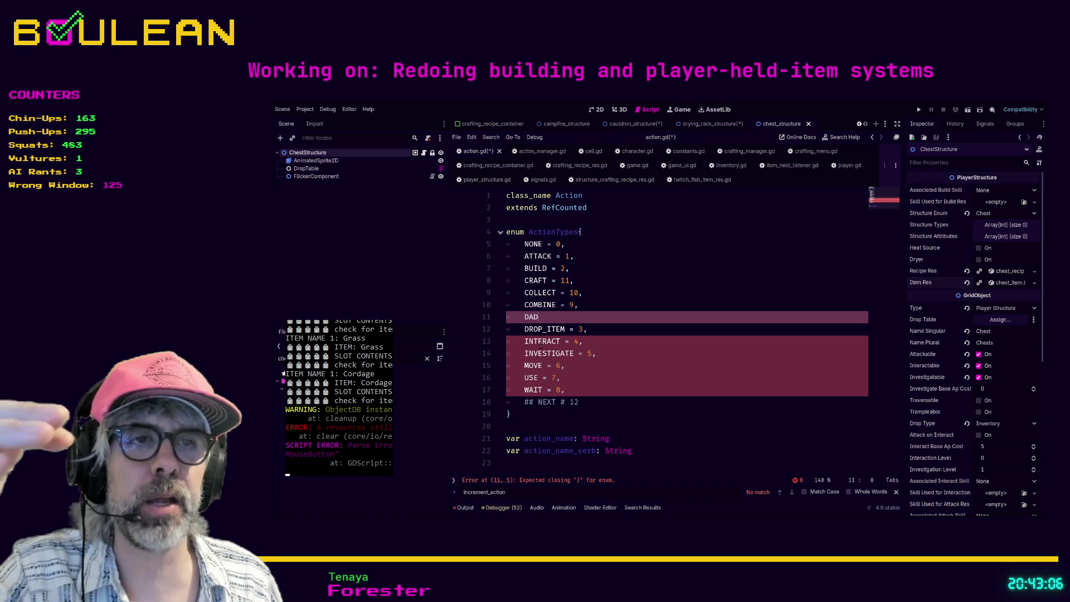
{"action": "triple_click", "coordinate": [553, 313]}
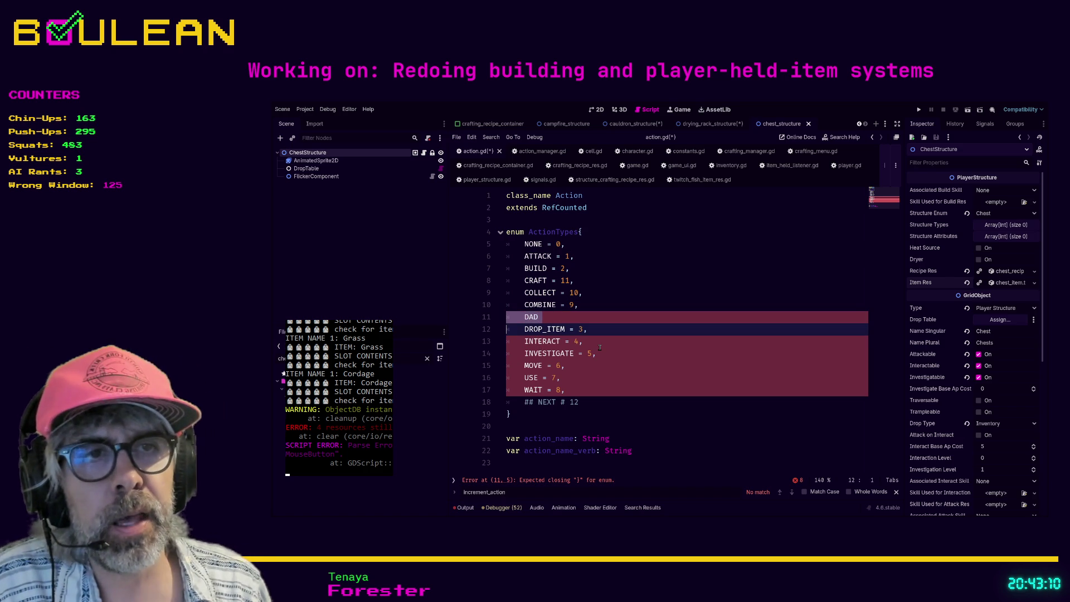
{"action": "key", "text": "Up"}
{"action": "key", "text": "shift+End"}
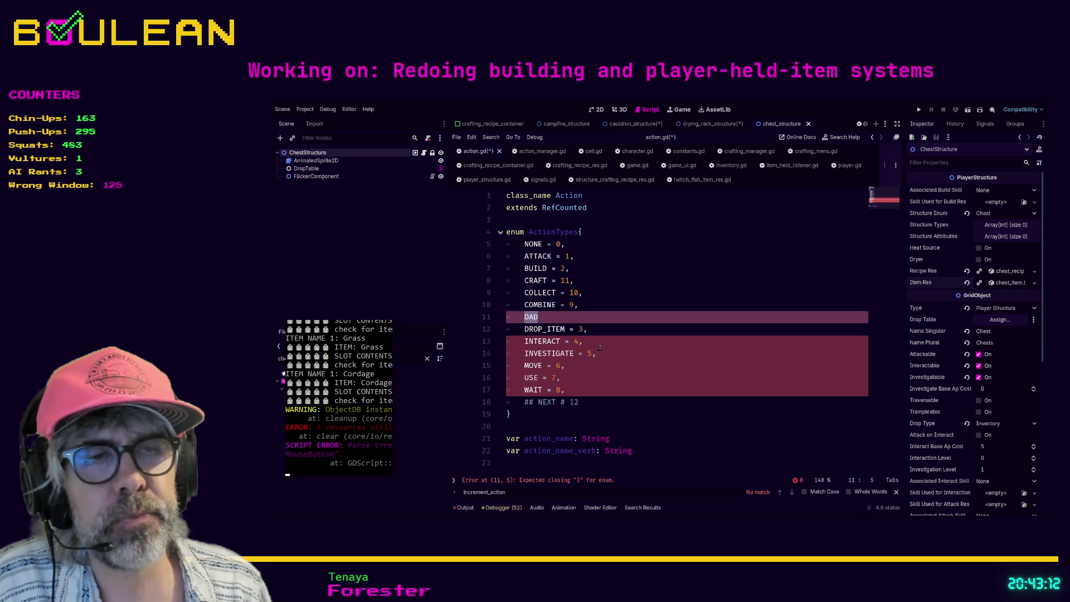
{"action": "key", "text": "Delete"}
{"action": "key", "text": "BackSpace"}
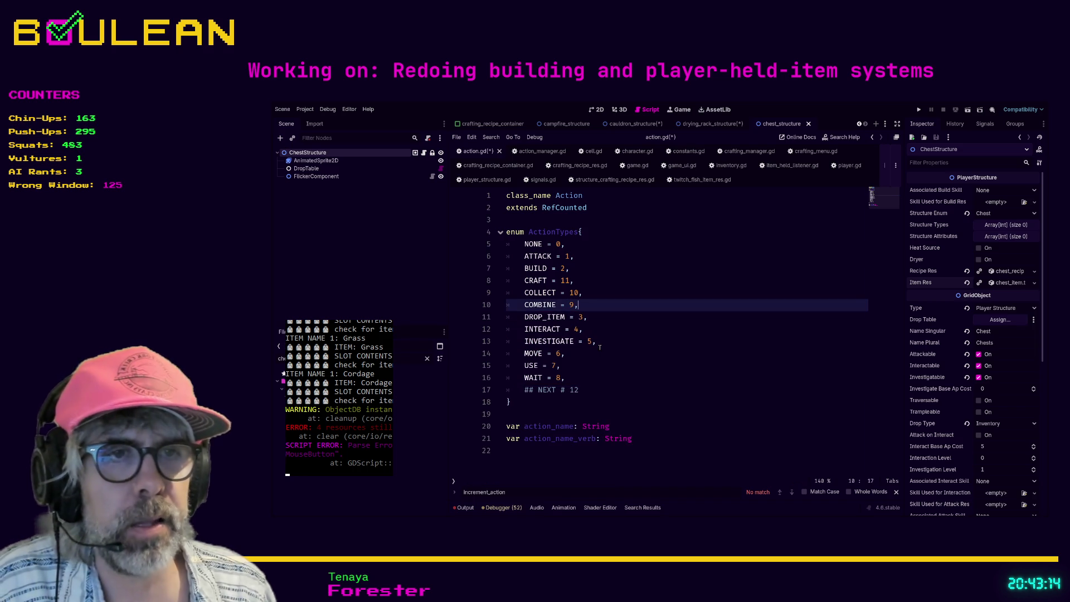
{"action": "left_click", "coordinate": [599, 355]}
{"action": "key", "text": "ctrl+s"}
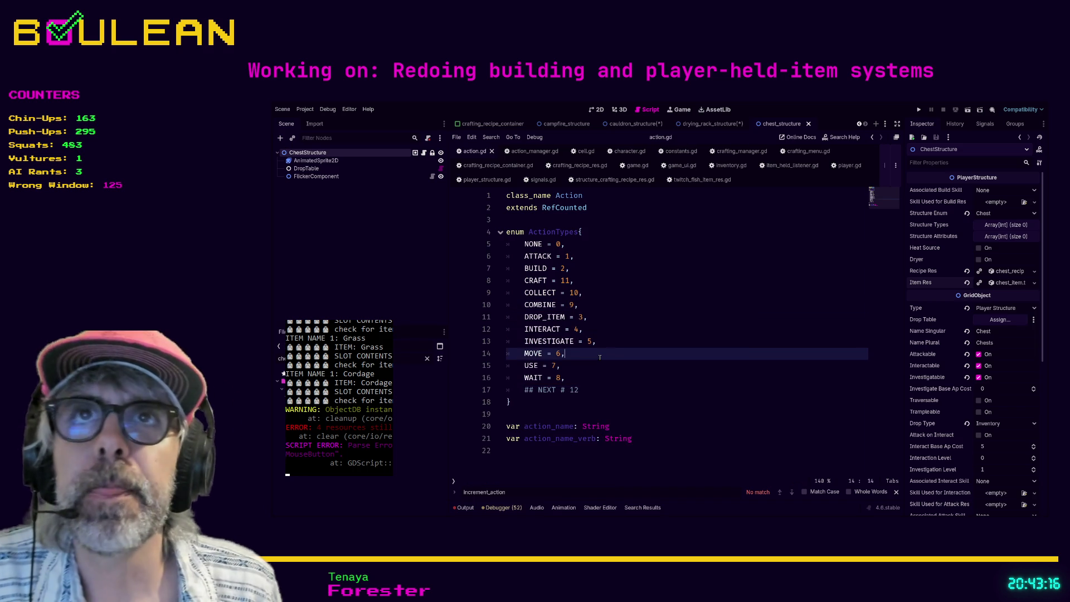
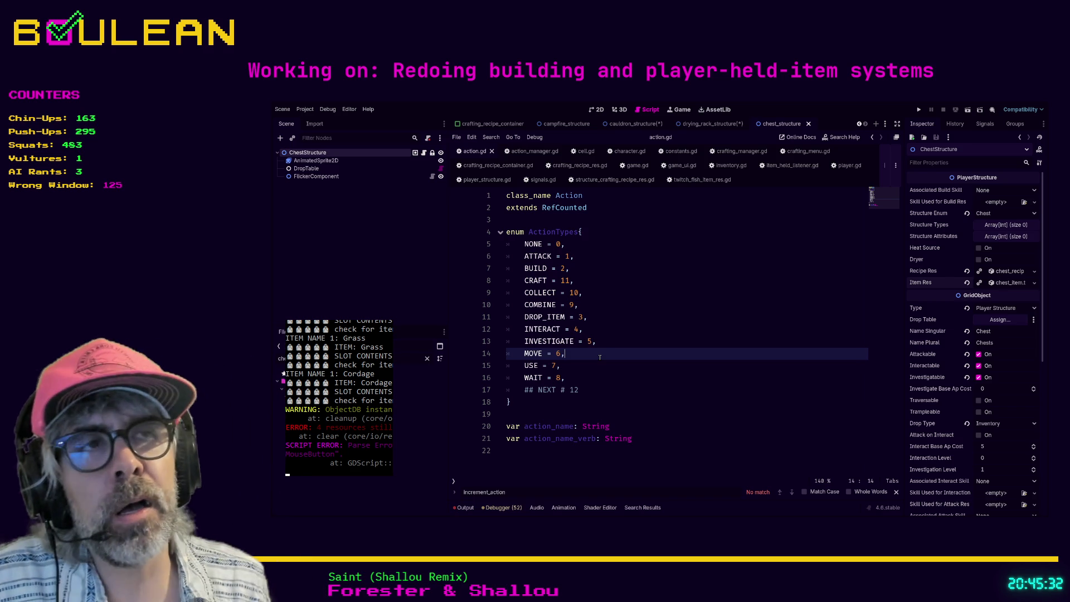
- In player.gd, select the 'if event is MouseButton' check block inside _input
{"action": "left_click", "coordinate": [843, 166]}
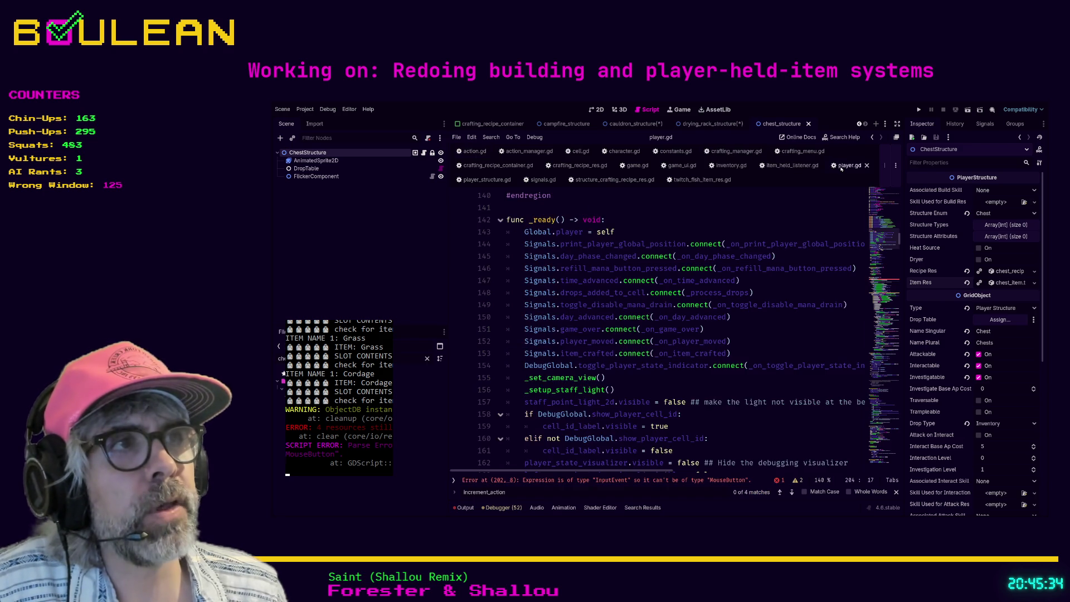
{"action": "scroll", "coordinate": [575, 242], "scroll_direction": "down", "scroll_amount": 10}
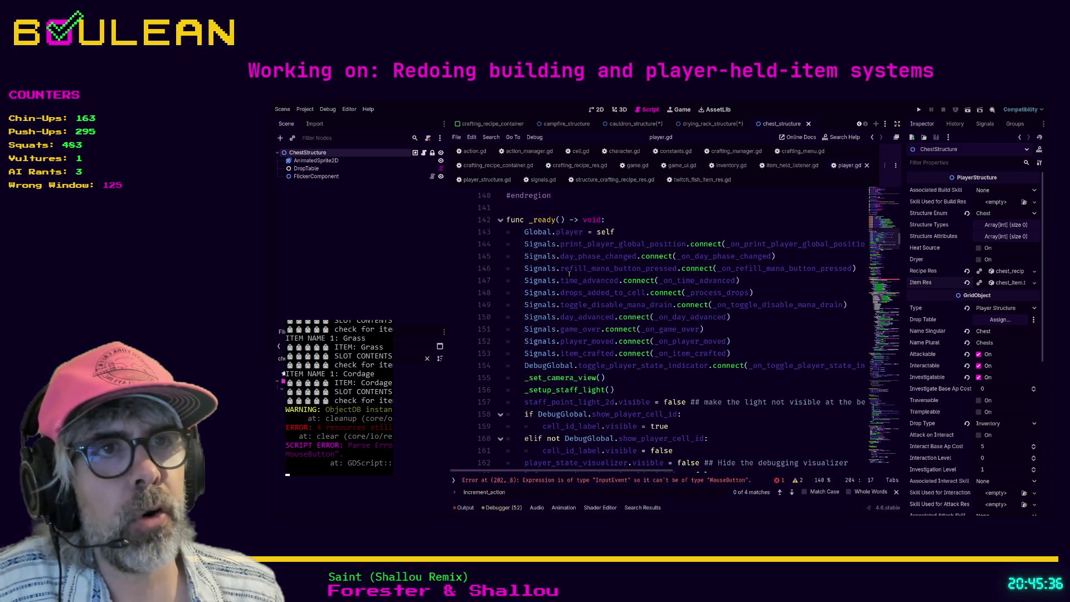
{"action": "scroll", "coordinate": [564, 272], "scroll_direction": "down", "scroll_amount": 6}
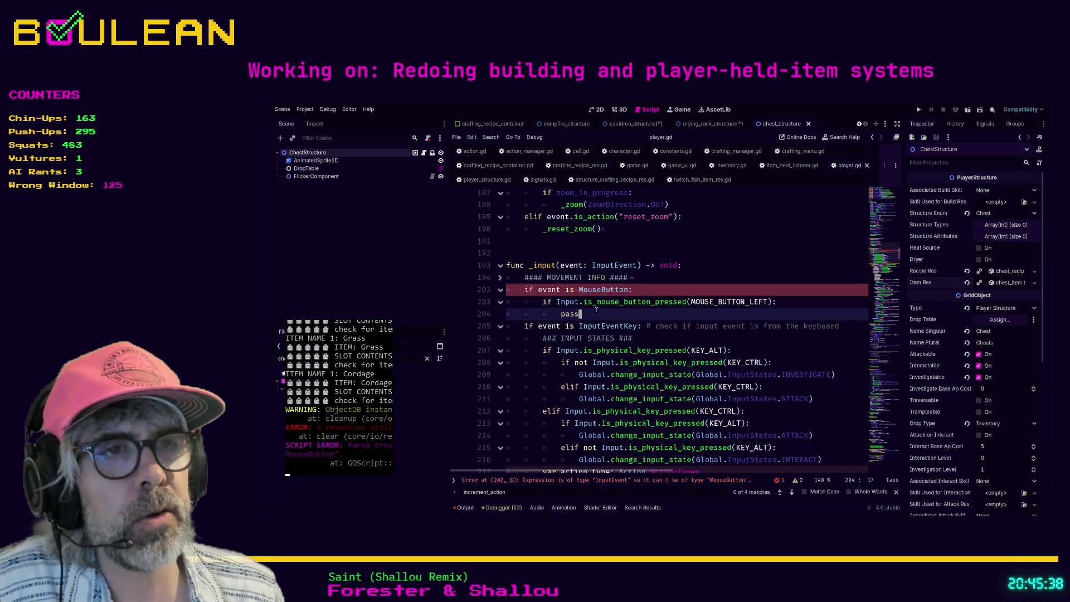
{"action": "left_click", "coordinate": [669, 294]}
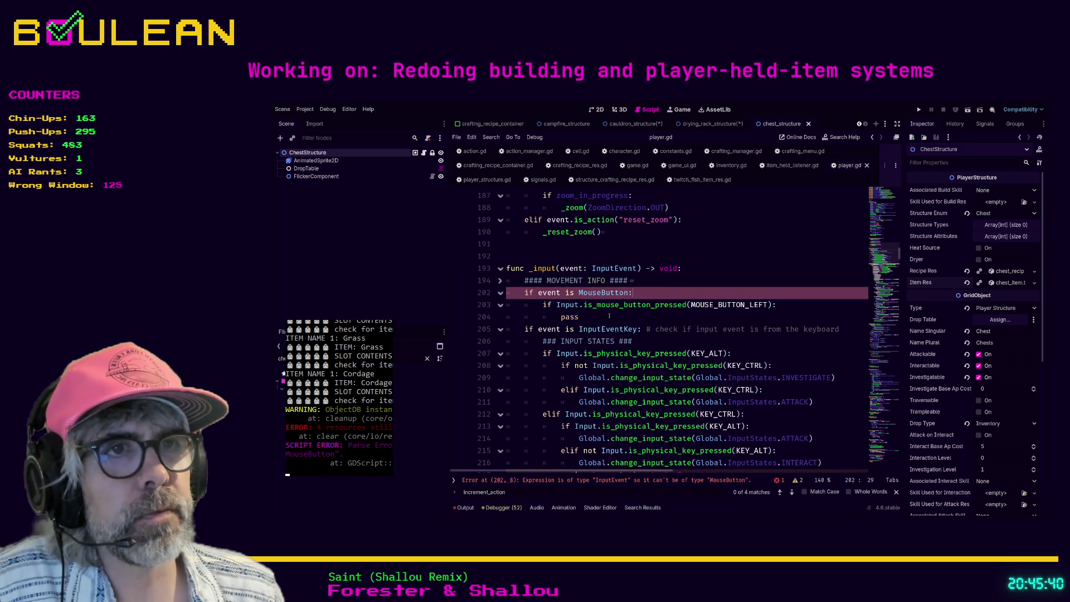
{"action": "left_click_drag", "start_coordinate": [601, 318], "coordinate": [503, 296]}
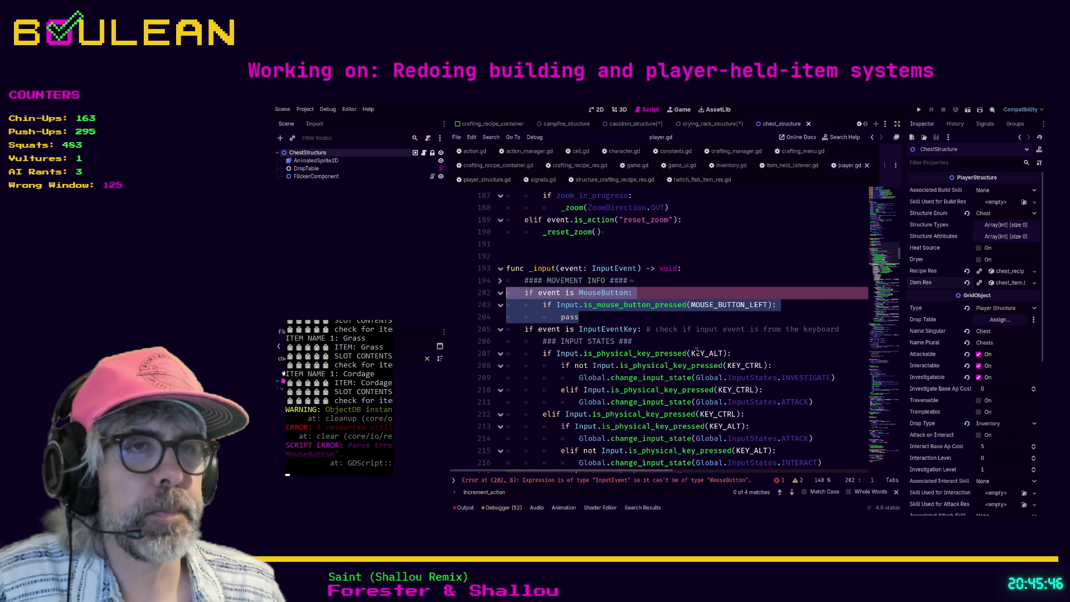
- Delete the mouse-button check block and save player.gd
{"action": "key", "text": "BackSpace"}
{"action": "key", "text": "BackSpace"}
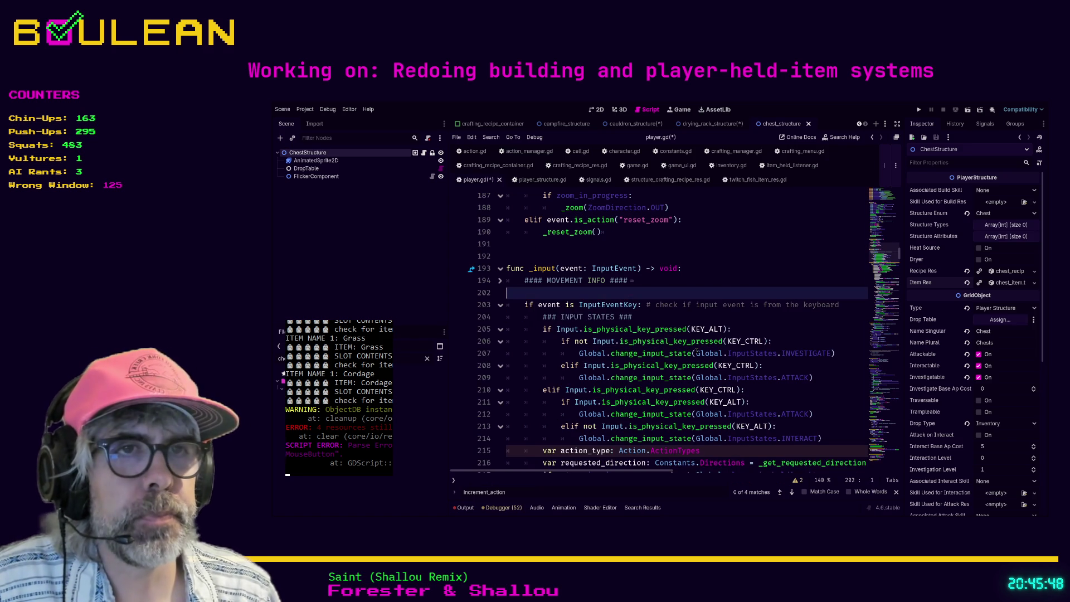
{"action": "key", "text": "ctrl+z"}
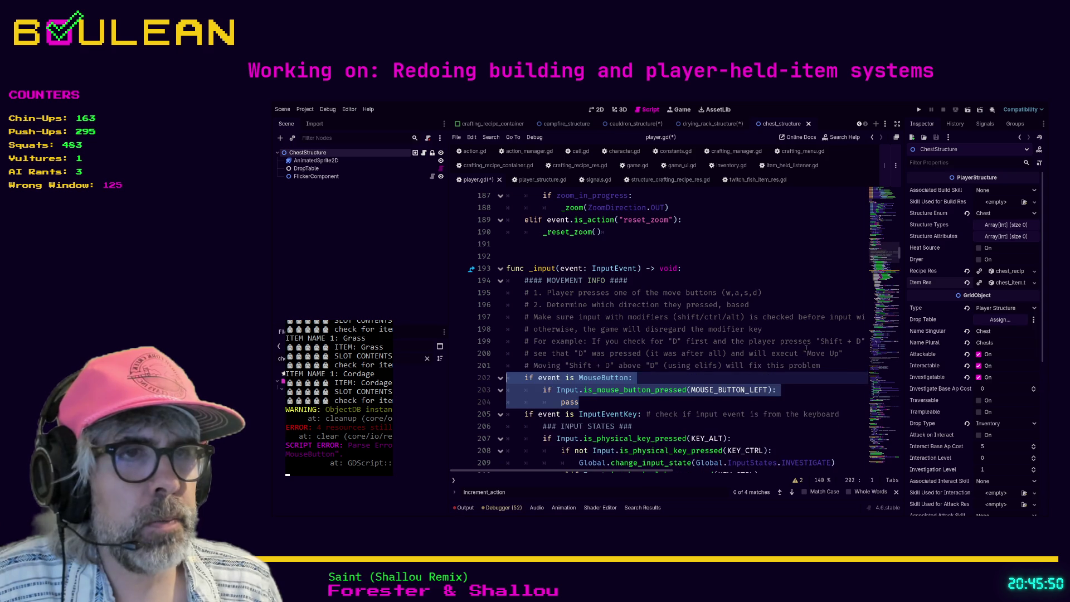
{"action": "key", "text": "BackSpace"}
{"action": "key", "text": "BackSpace"}
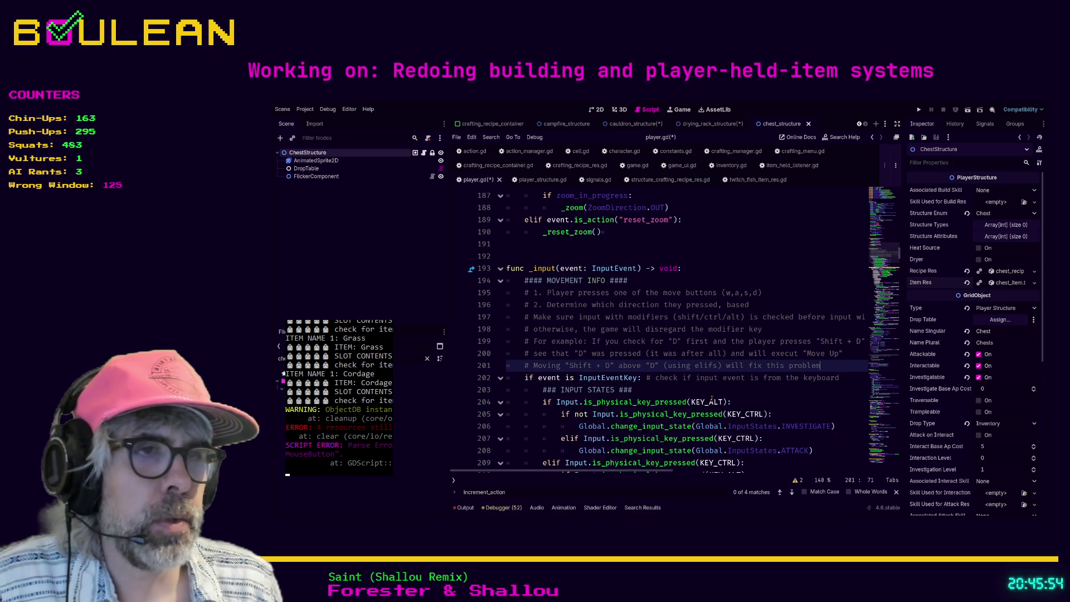
{"action": "left_click", "coordinate": [706, 389]}
{"action": "key", "text": "ctrl+s"}
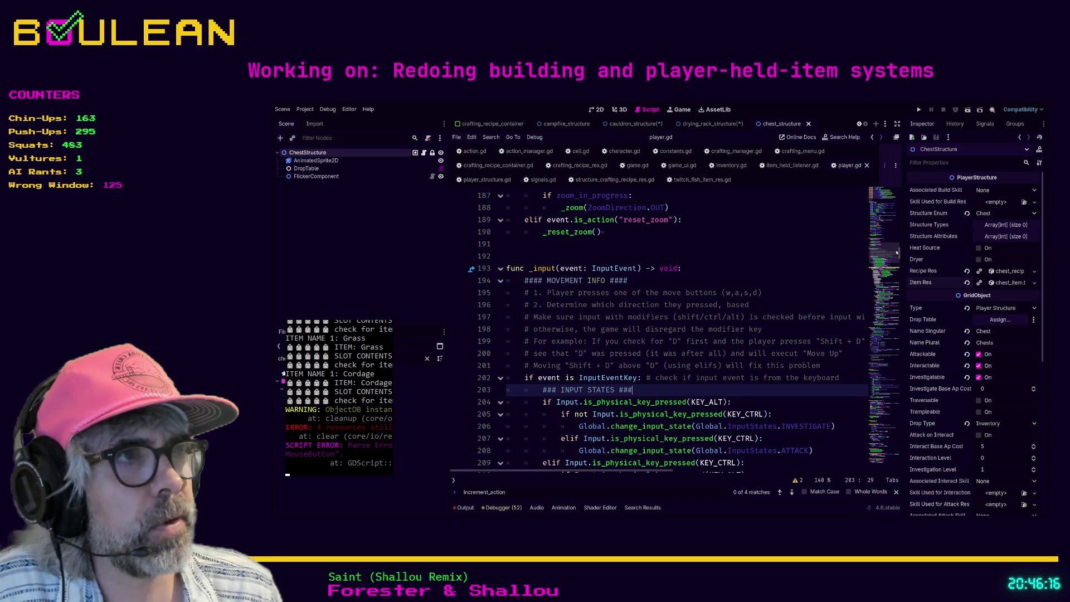
{"action": "left_click", "coordinate": [886, 429]}
{"action": "mouse_move", "coordinate": [887, 429]}
{"action": "left_mouse_down"}
{"action": "mouse_move", "coordinate": [886, 473]}
{"action": "mouse_move", "coordinate": [887, 270]}
{"action": "mouse_move", "coordinate": [881, 395]}
{"action": "mouse_move", "coordinate": [884, 385]}
{"action": "left_mouse_up"}
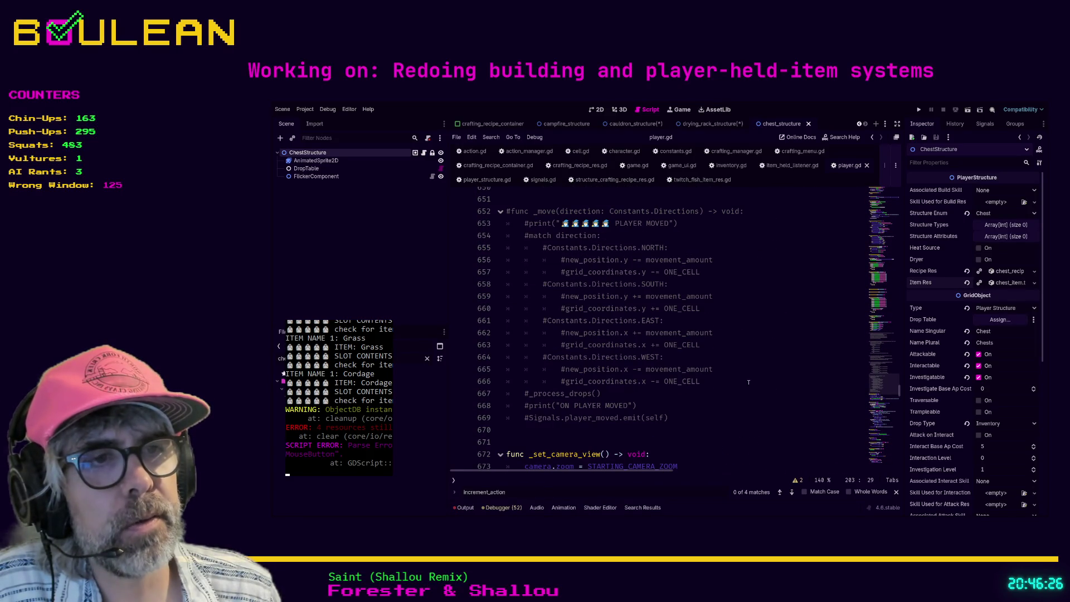
- Delete the commented-out queue and move functions starting at line 603 of player.gd
{"action": "left_click_drag", "start_coordinate": [668, 435], "coordinate": [707, 386]}
{"action": "scroll", "coordinate": [706, 386], "scroll_direction": "up", "scroll_amount": 15}
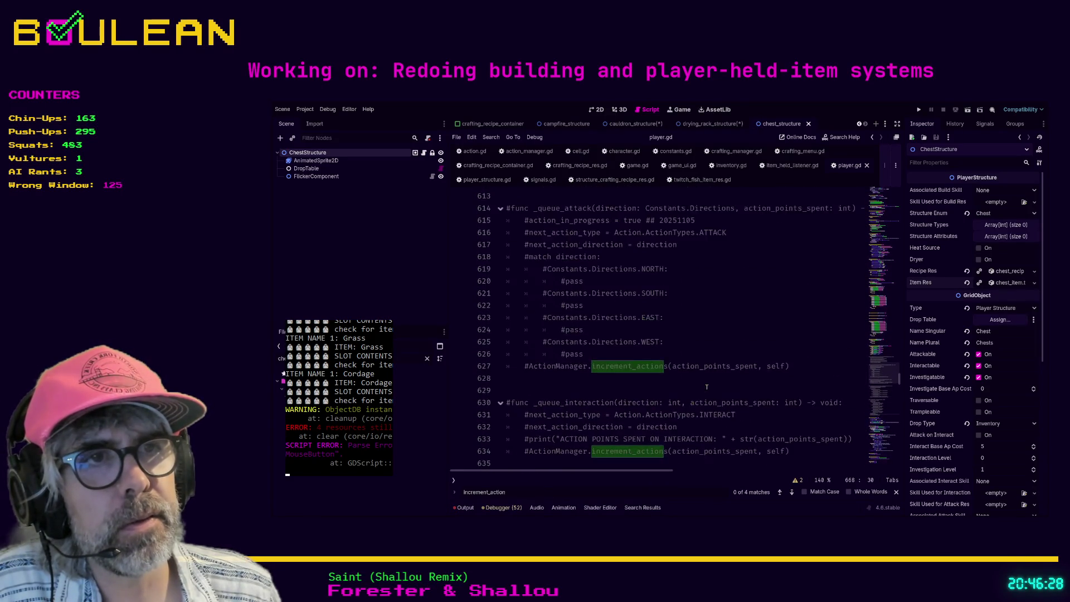
{"action": "scroll", "coordinate": [603, 339], "scroll_direction": "up", "scroll_amount": 1}
{"action": "left_click", "coordinate": [576, 305], "text": "shift"}
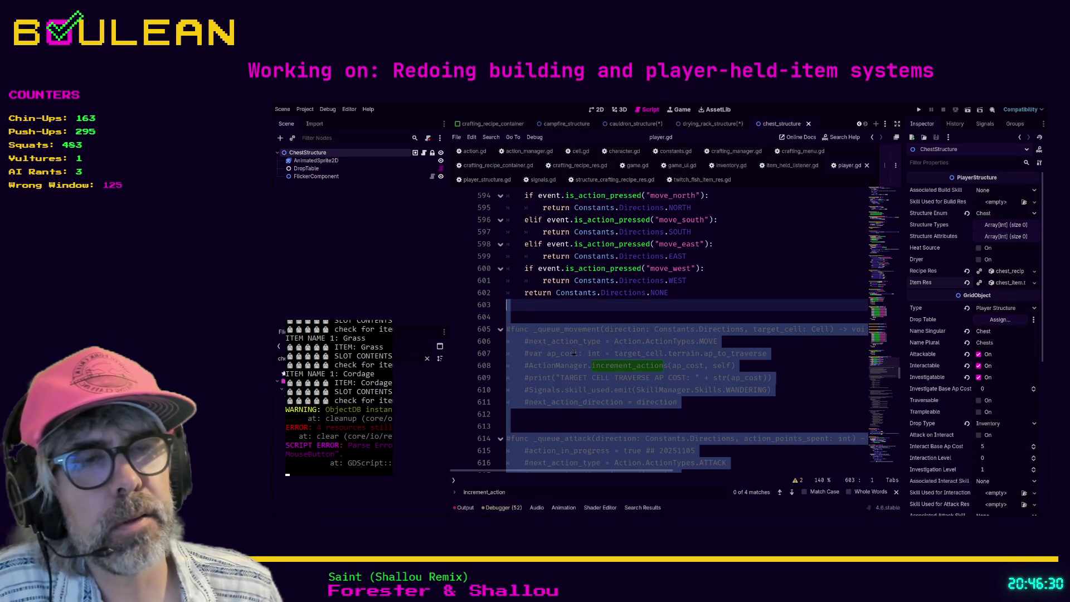
{"action": "key", "text": "Delete"}
{"action": "key", "text": "Delete"}
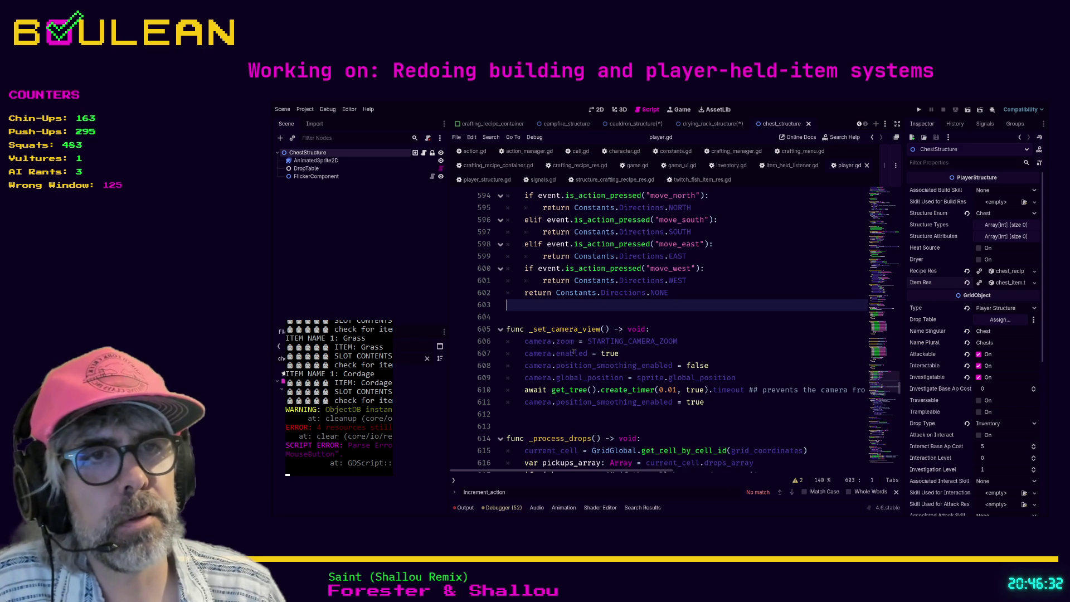
- Remove the extra blank line above the idle timer handler, save player.gd, and run the game
{"action": "scroll", "coordinate": [584, 352], "scroll_direction": "up", "scroll_amount": 5}
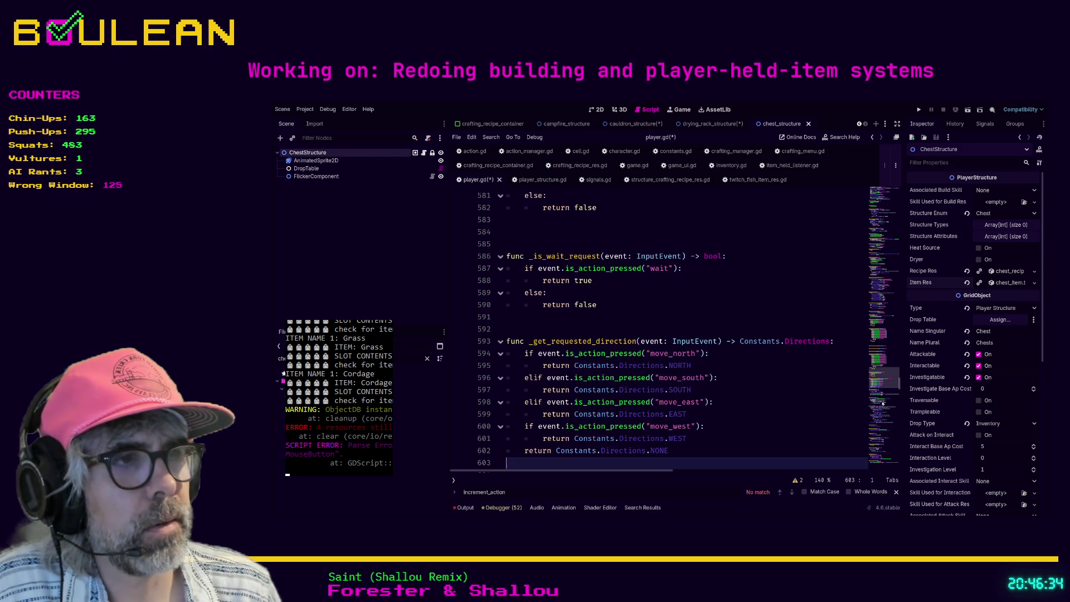
{"action": "left_click", "coordinate": [880, 462]}
{"action": "scroll", "coordinate": [752, 387], "scroll_direction": "down", "scroll_amount": 20}
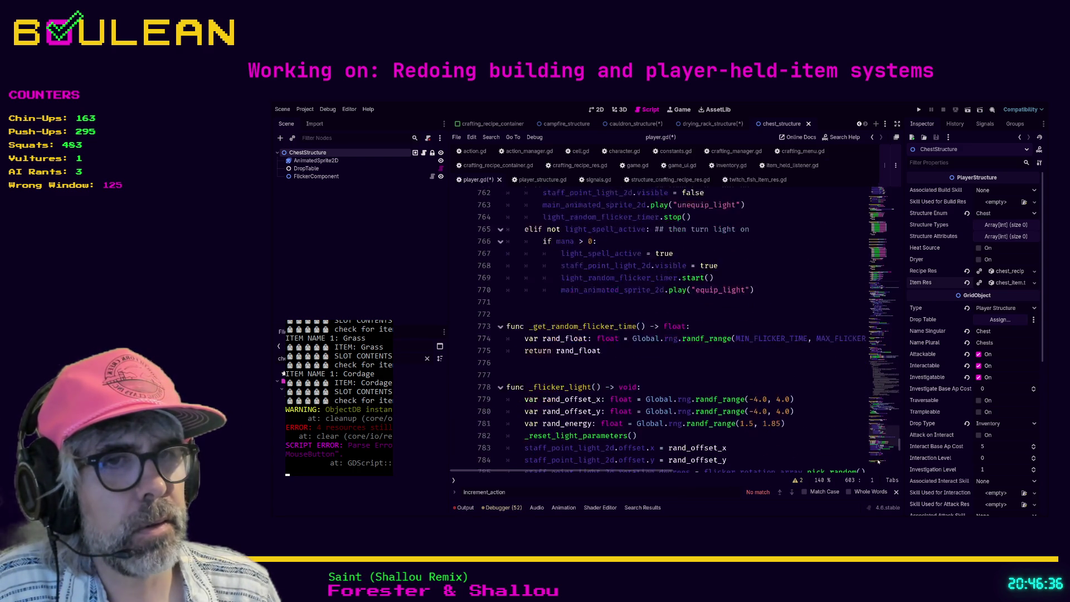
{"action": "scroll", "coordinate": [751, 386], "scroll_direction": "down", "scroll_amount": 4}
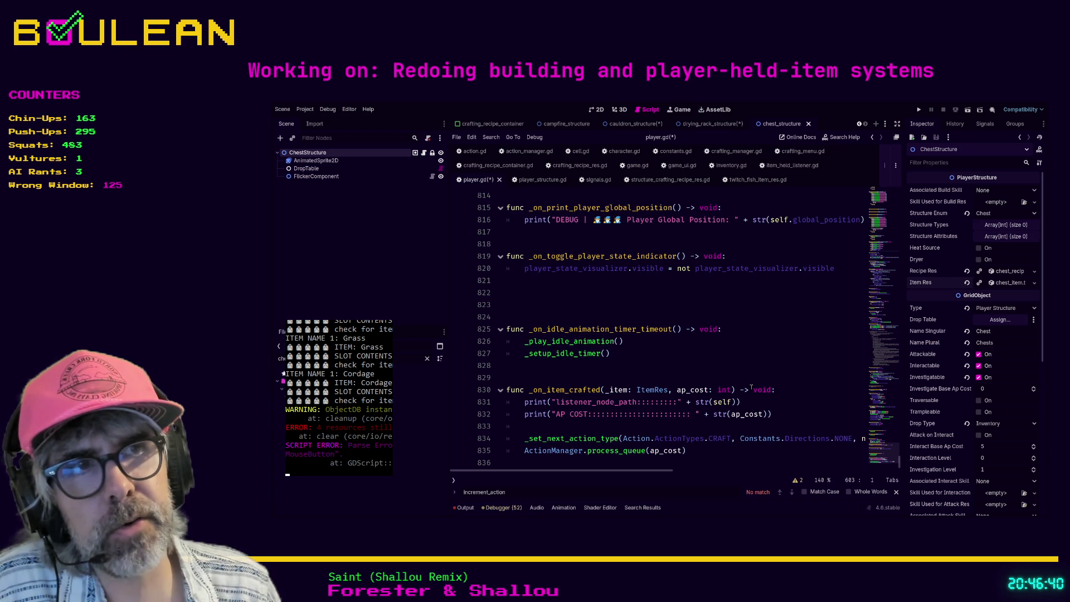
{"action": "left_click", "coordinate": [588, 314]}
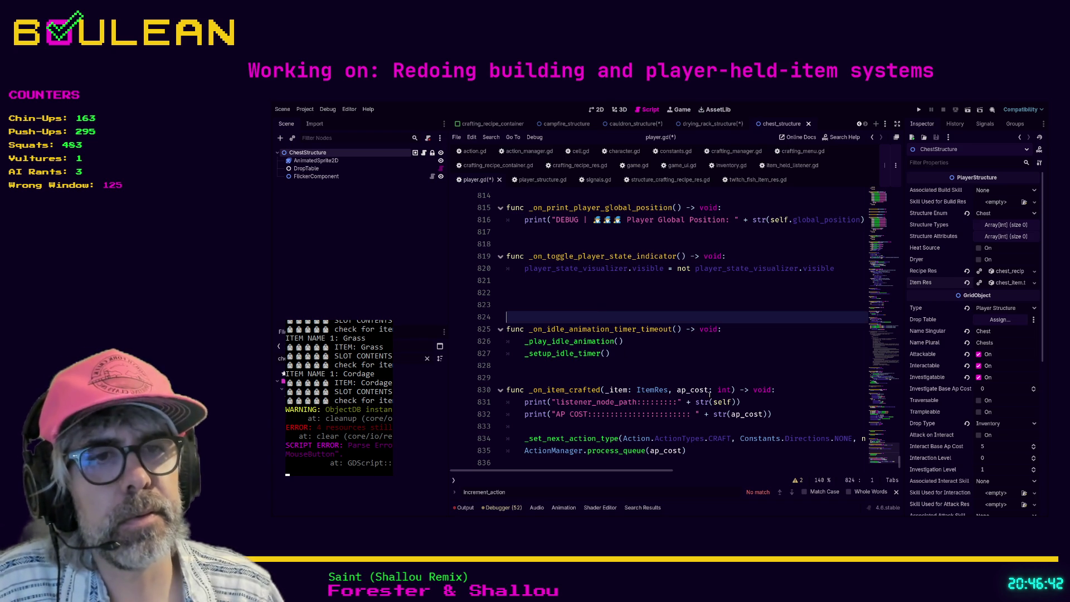
{"action": "key", "text": "BackSpace"}
{"action": "key", "text": "BackSpace"}
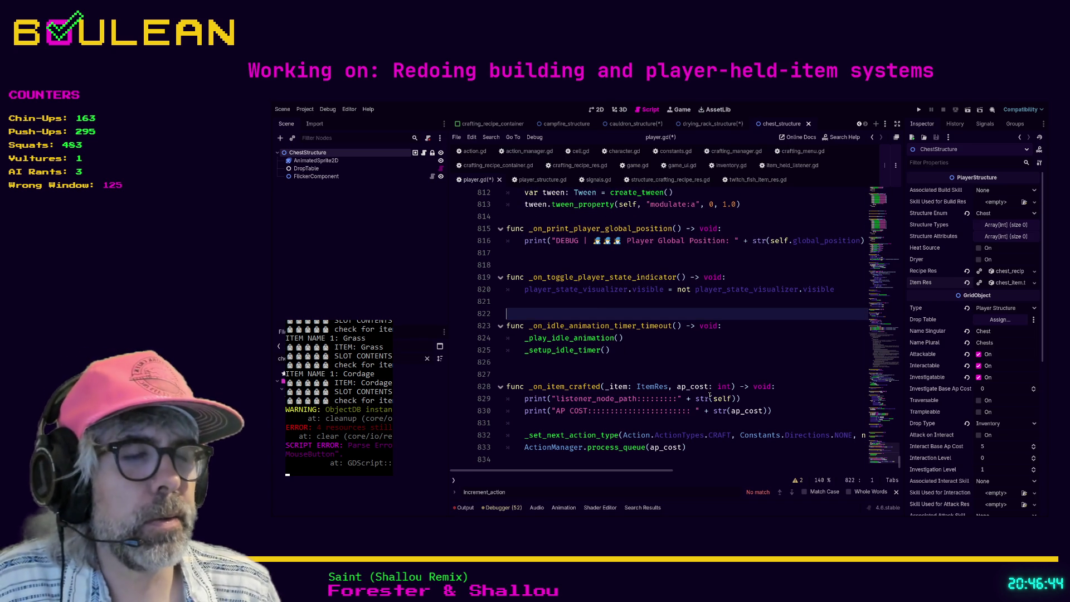
{"action": "left_click", "coordinate": [701, 361]}
{"action": "key", "text": "ctrl+s"}
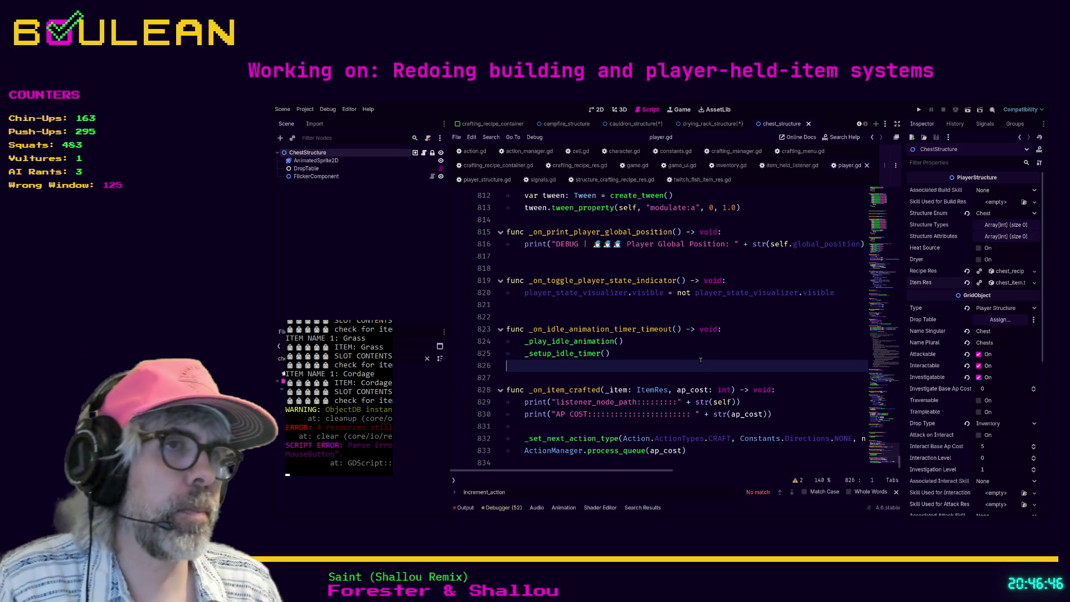
{"action": "key", "text": "F5"}
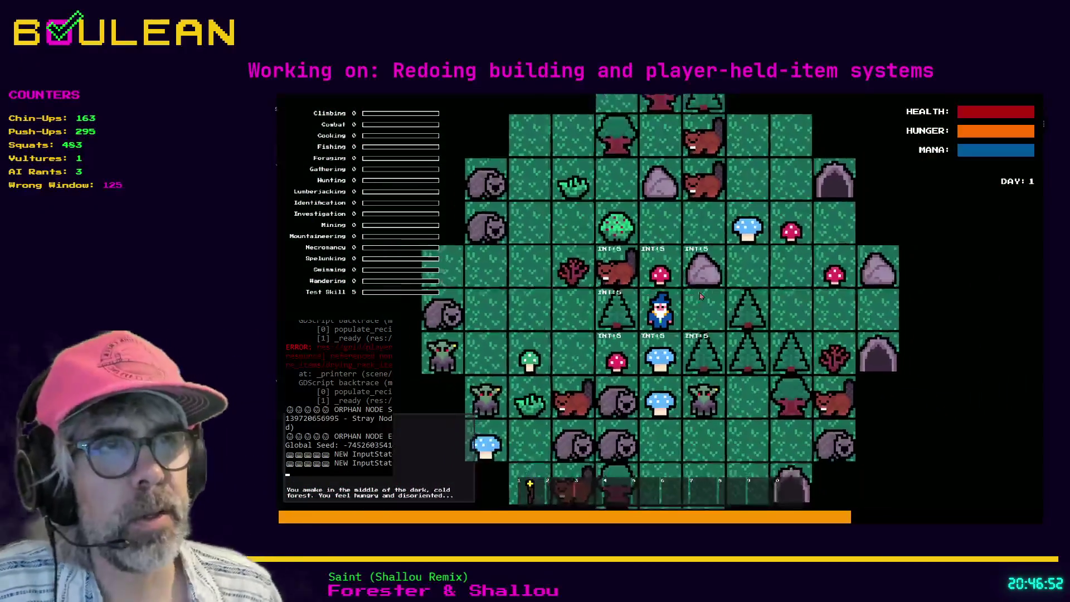
- Forage the red mushroom above the wizard and two blue mushrooms below, then stop the game
{"action": "key", "text": "Up"}
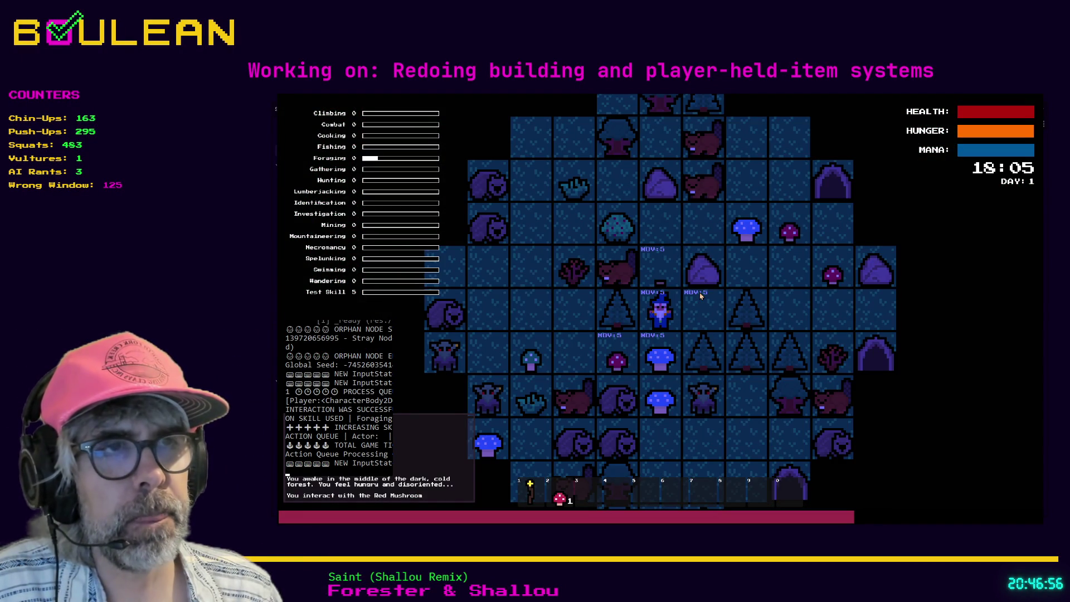
{"action": "key", "text": "Right"}
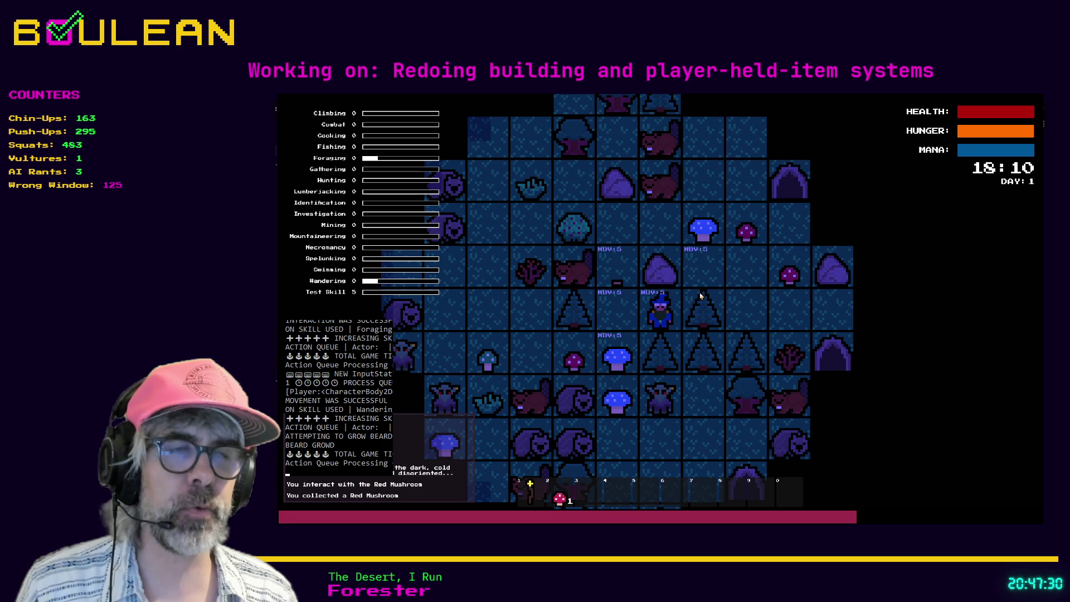
{"action": "key", "text": "Left"}
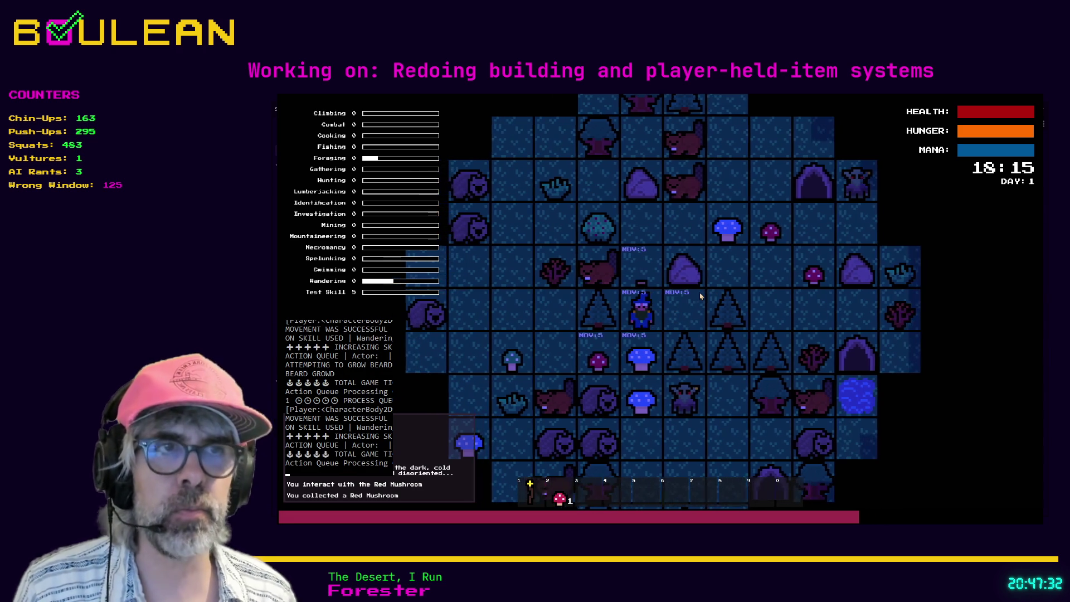
{"action": "key", "text": "Down"}
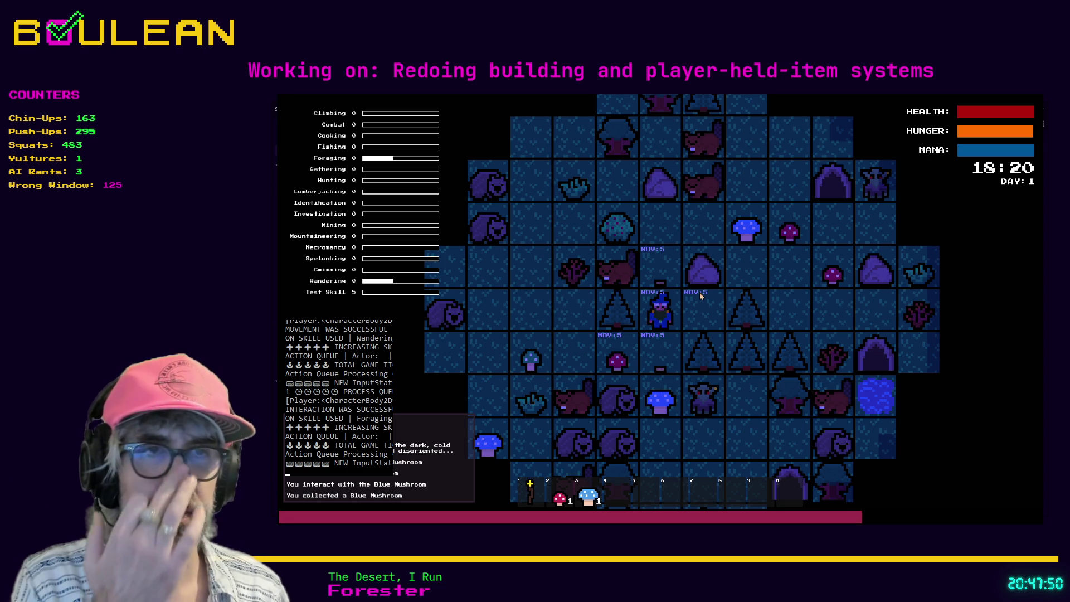
{"action": "key", "text": "Down"}
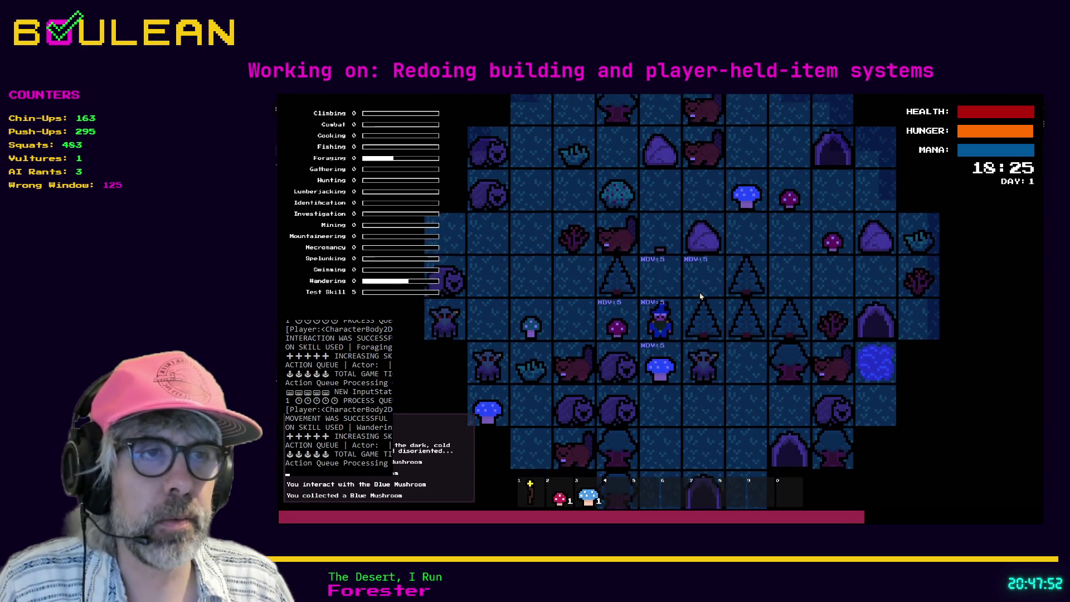
{"action": "key", "text": "Down"}
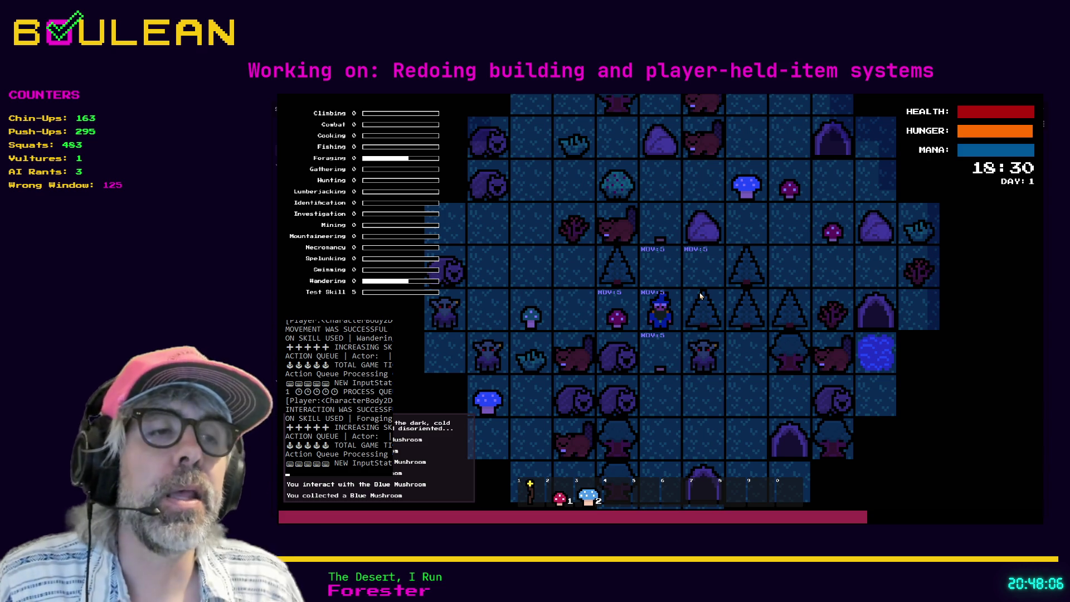
{"action": "key", "text": "F8"}
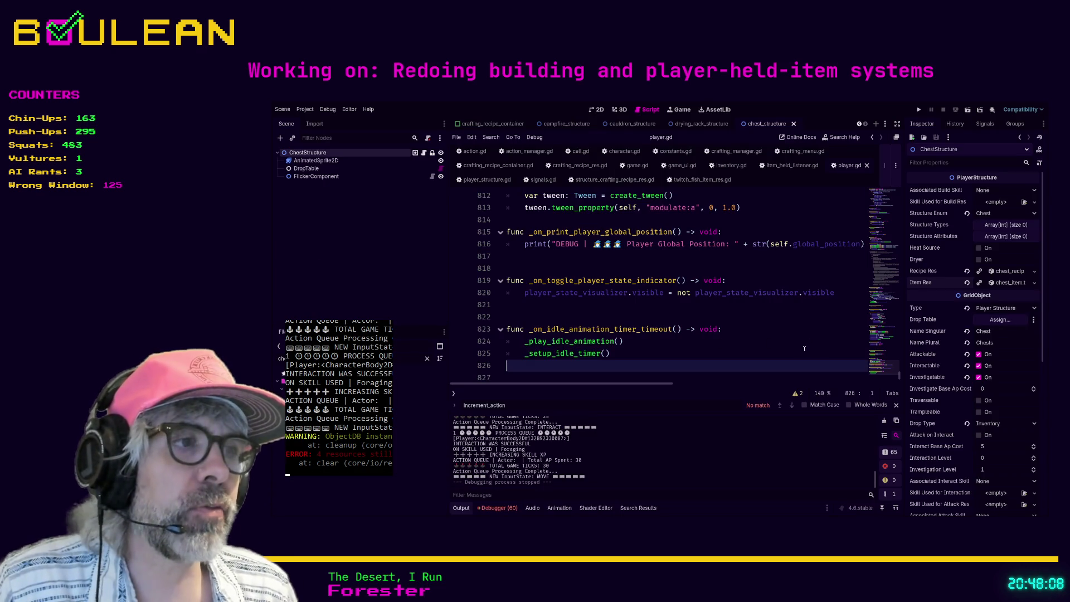
- Delete the old commented-out attack code on lines 690–729 of player.gd
{"action": "left_click", "coordinate": [745, 345]}
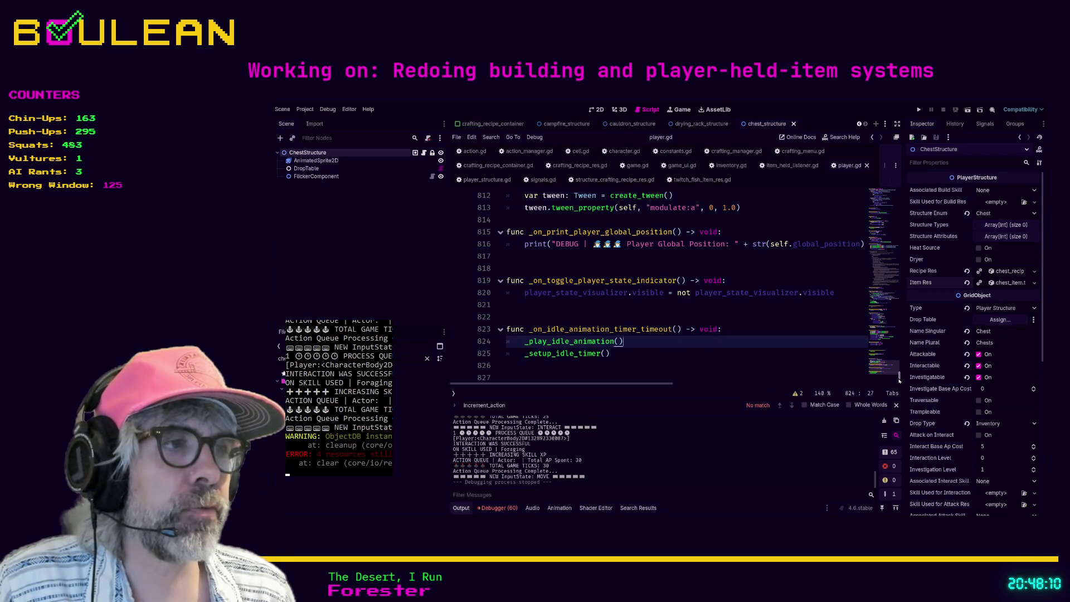
{"action": "scroll", "coordinate": [899, 384], "scroll_direction": "down", "scroll_amount": 2}
{"action": "scroll", "coordinate": [899, 385], "scroll_direction": "up", "scroll_amount": 15}
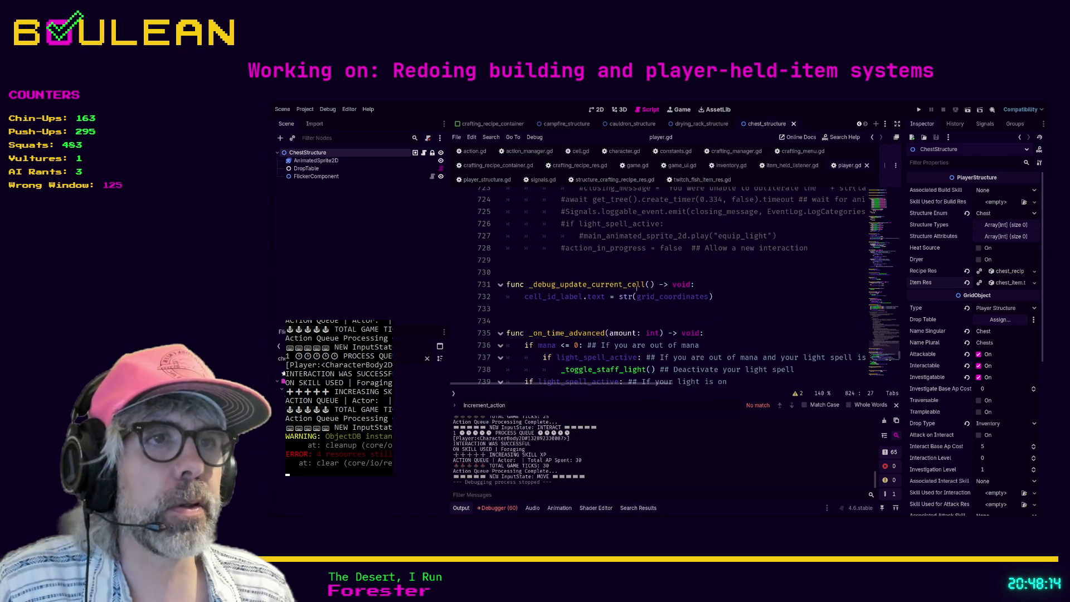
{"action": "left_click", "coordinate": [703, 260]}
{"action": "scroll", "coordinate": [702, 314], "scroll_direction": "up", "scroll_amount": 3}
{"action": "scroll", "coordinate": [702, 315], "scroll_direction": "up", "scroll_amount": 10}
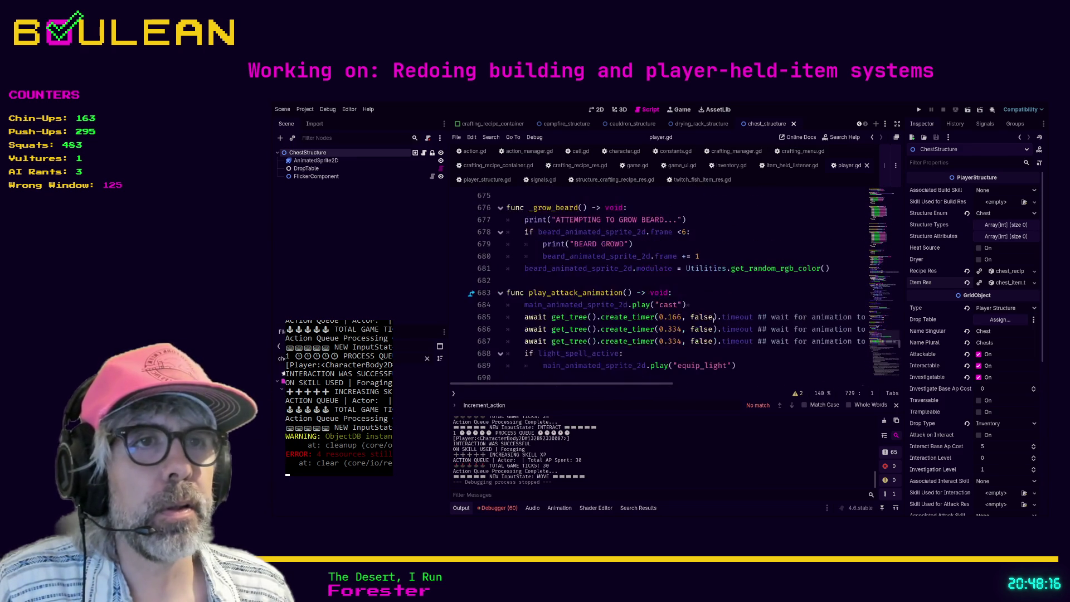
{"action": "left_click", "coordinate": [527, 342], "text": "shift"}
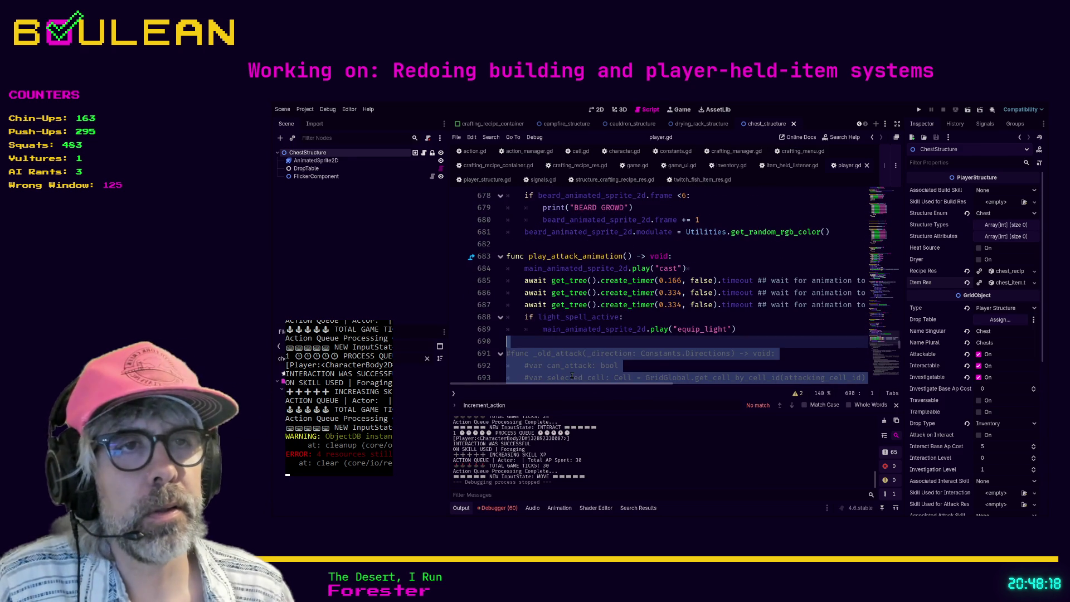
{"action": "key", "text": "BackSpace"}
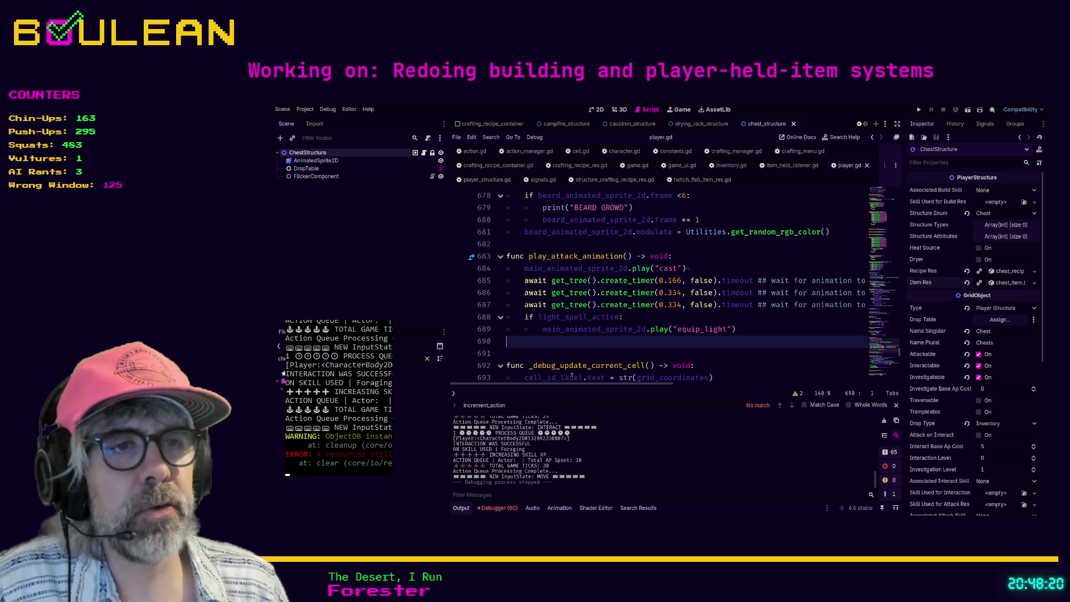
- Tidy the end of the script, then save and relaunch the game with F5
{"action": "scroll", "coordinate": [877, 341], "scroll_direction": "down", "scroll_amount": 13}
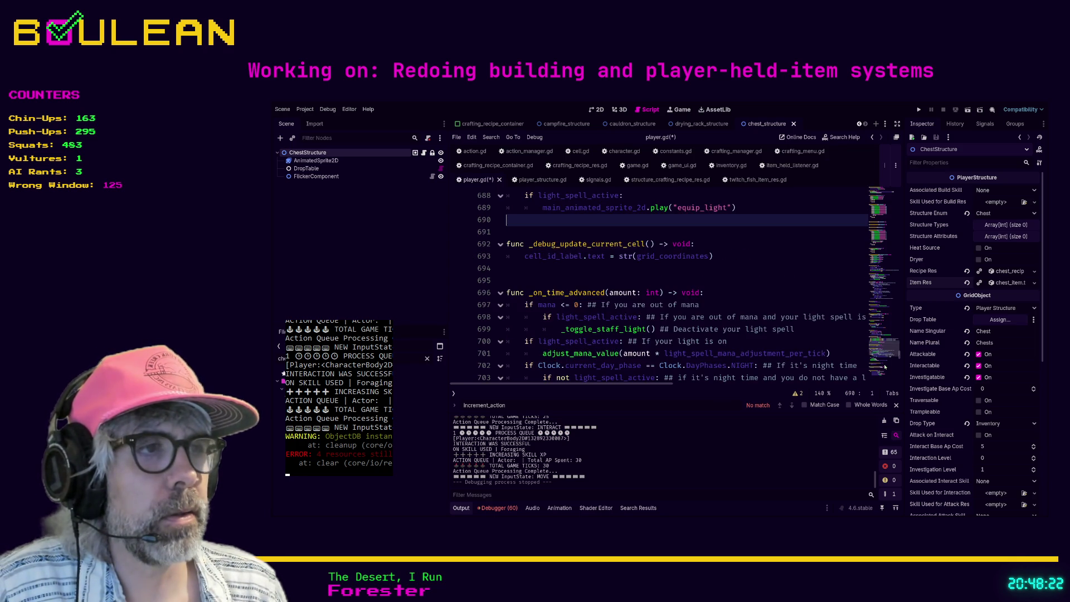
{"action": "scroll", "coordinate": [882, 371], "scroll_direction": "down", "scroll_amount": 15}
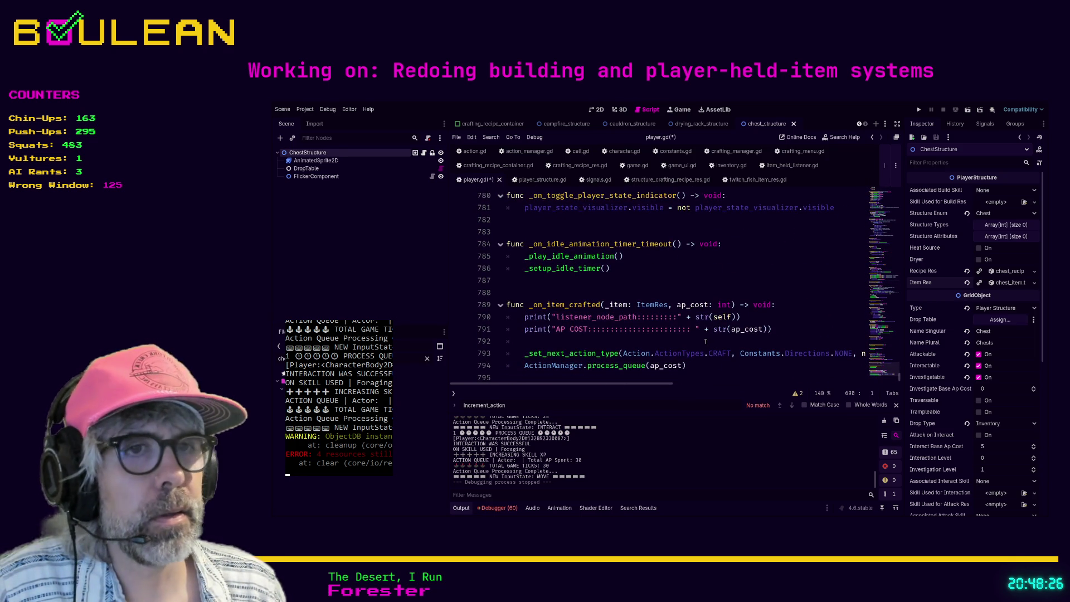
{"action": "left_click", "coordinate": [558, 374]}
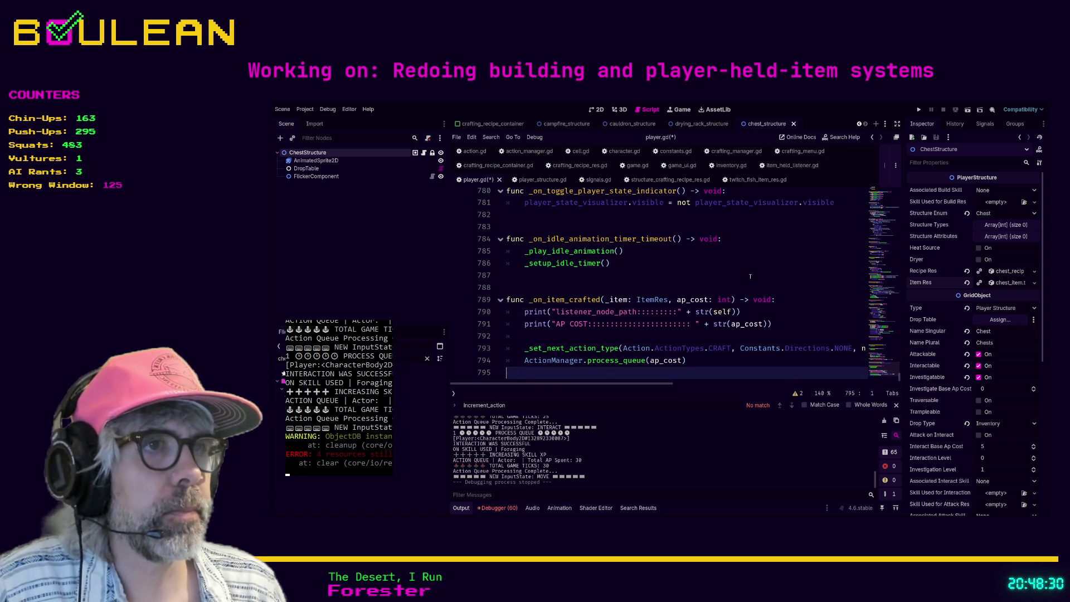
{"action": "left_click", "coordinate": [691, 275]}
{"action": "key", "text": "F5"}
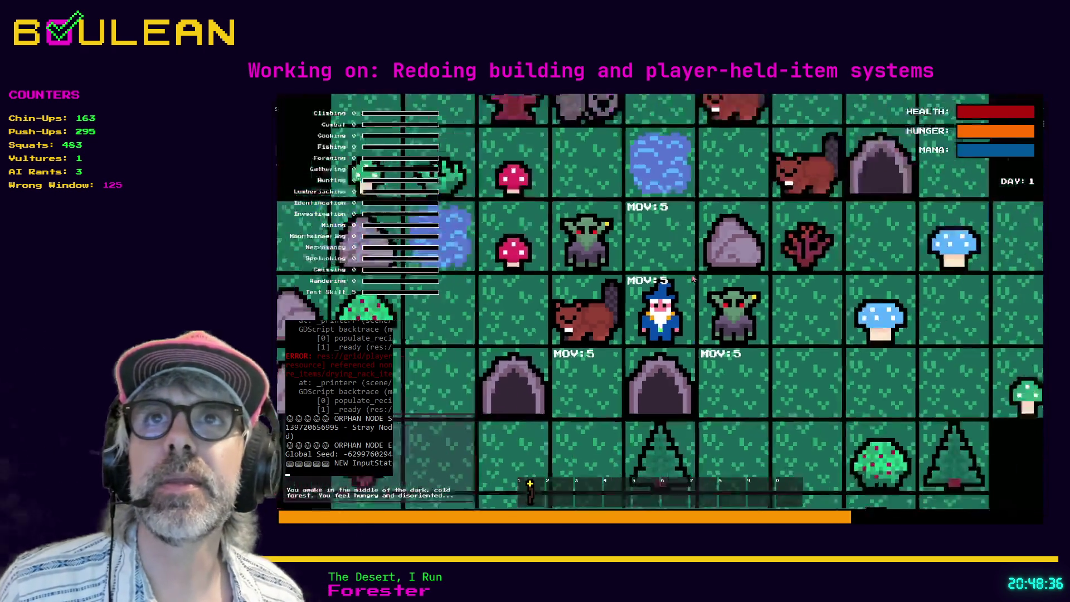
- Kill the adjacent goblin, then attack the gravestone and the beaver beside the wizard
{"action": "key", "text": "Right"}
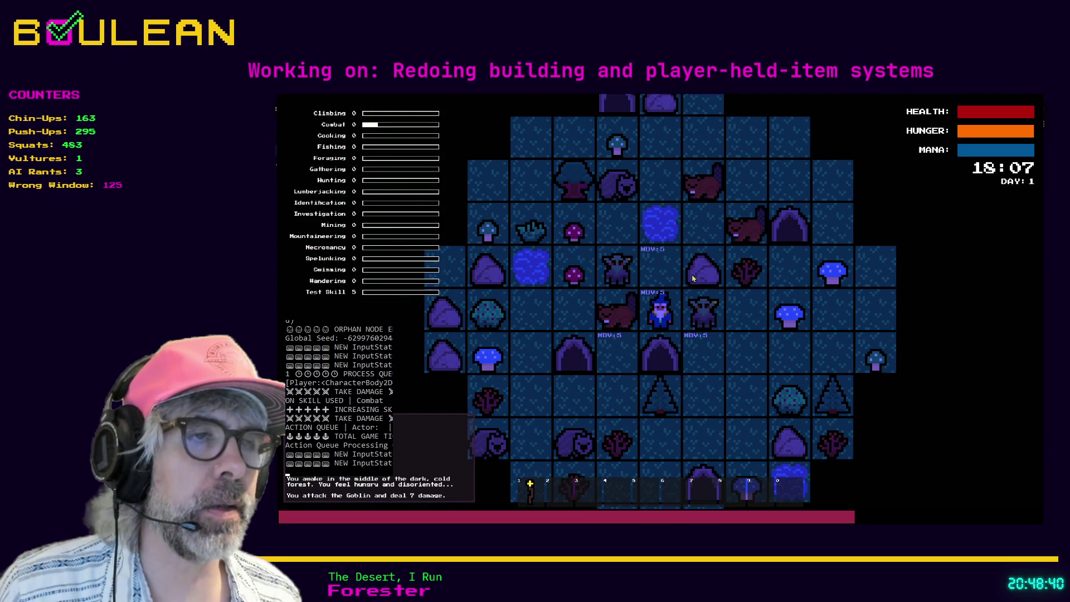
{"action": "key", "text": "Right"}
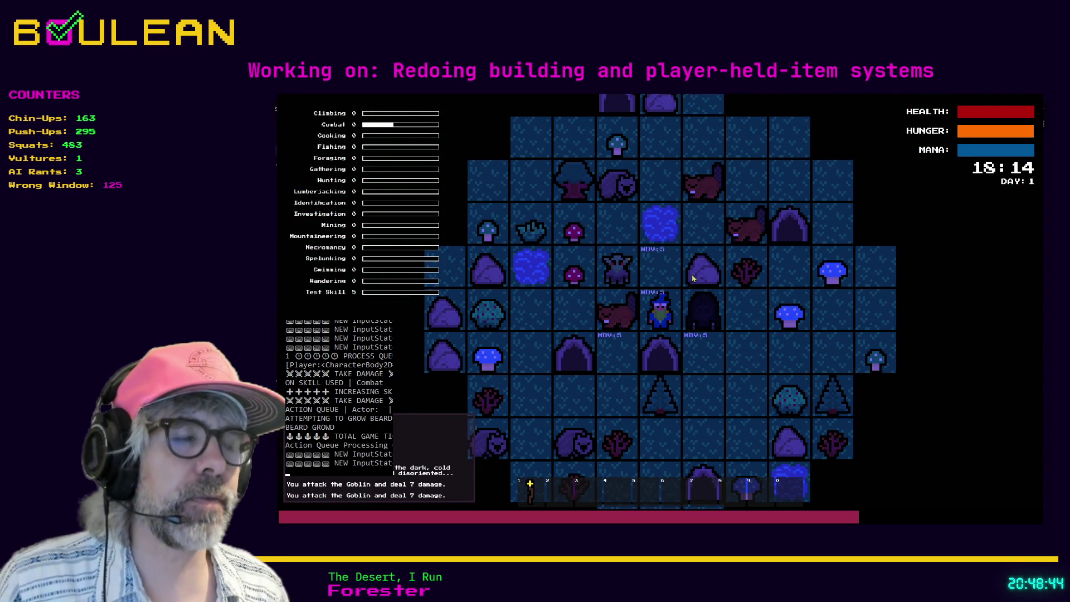
{"action": "key", "text": "shift"}
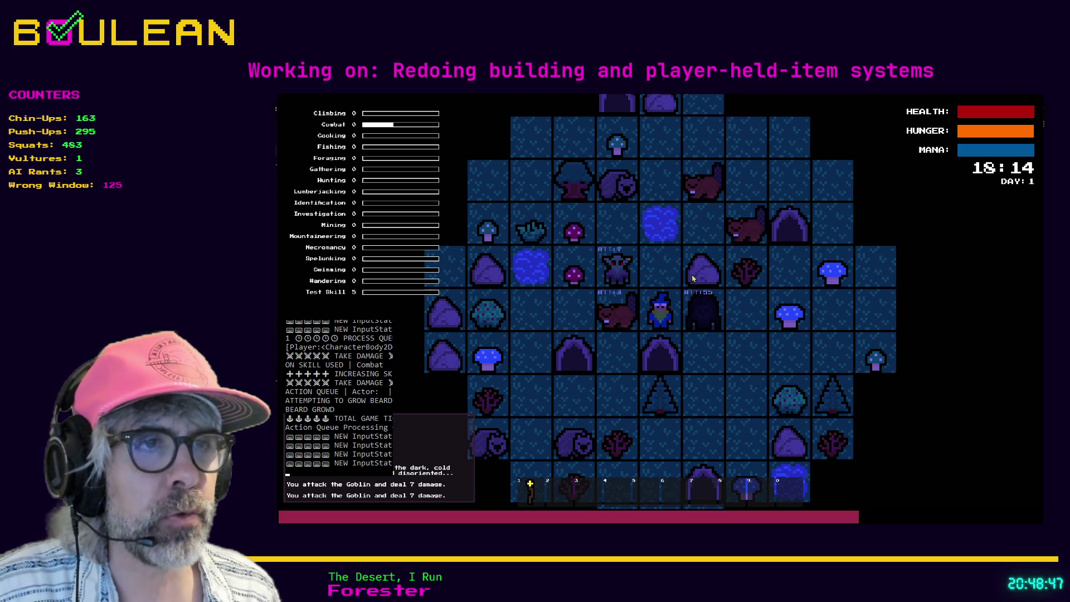
{"action": "key", "text": "Right"}
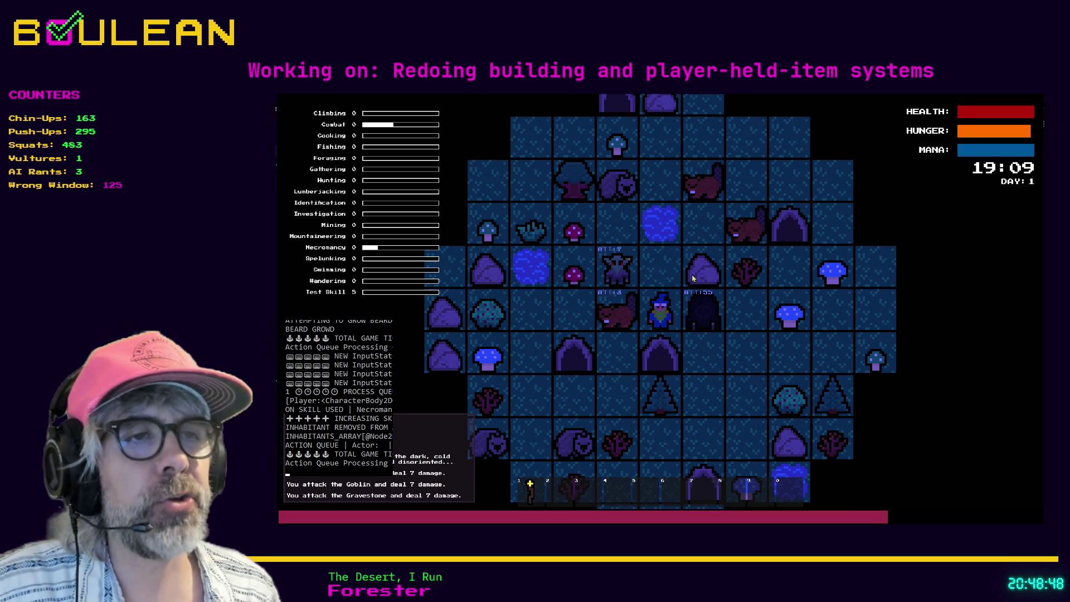
{"action": "key", "text": "Left"}
{"action": "key", "text": "Left"}
{"action": "key", "text": "shift"}
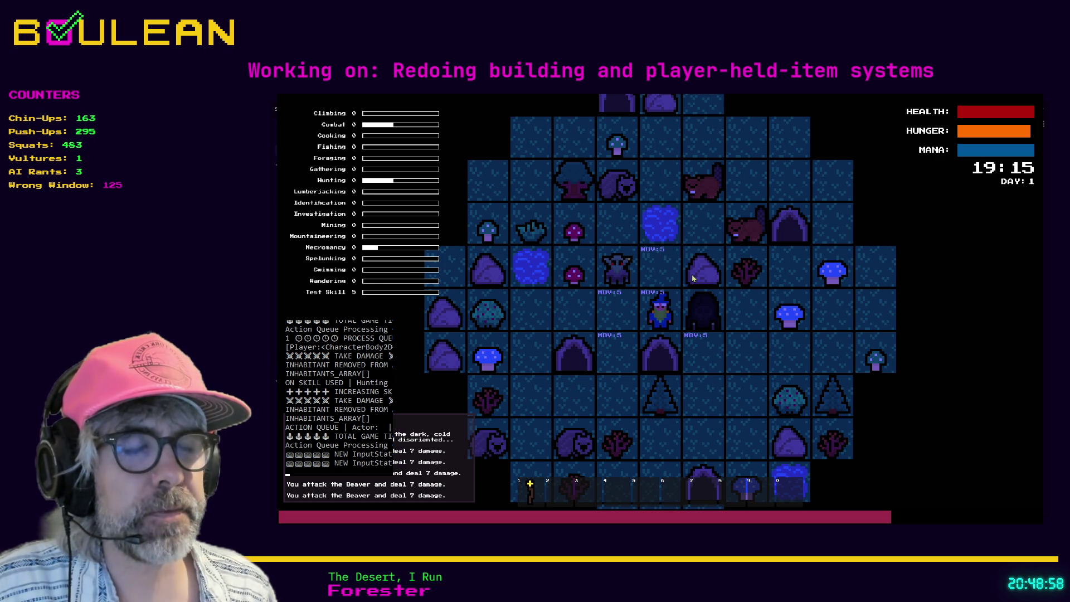
- Kill the second goblin, collect the red mushroom and a log, and attack the wombat for meat
{"action": "key", "text": "Up"}
{"action": "key", "text": "Left"}
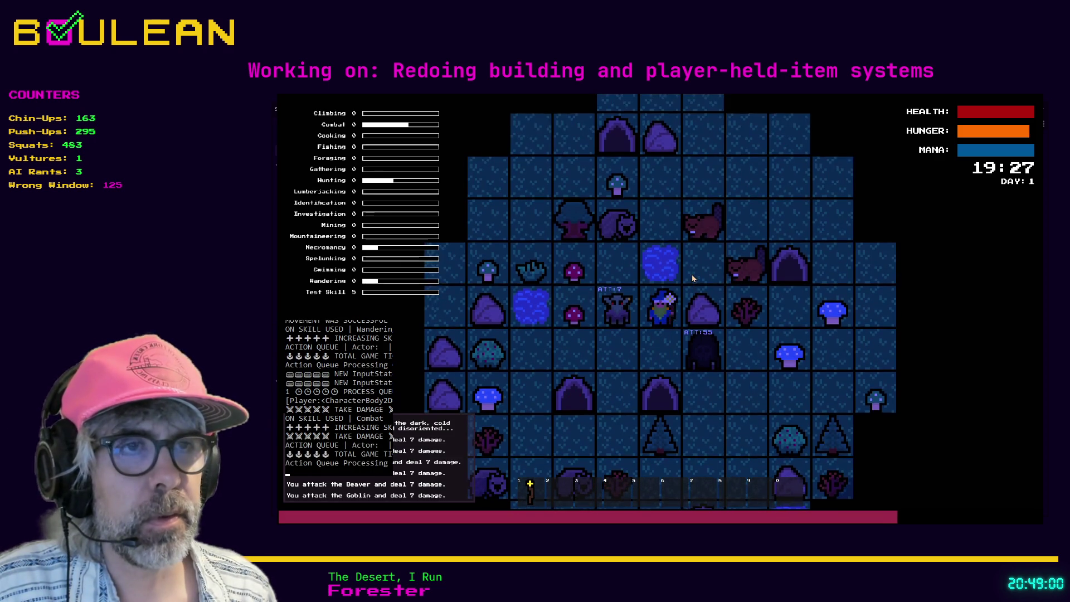
{"action": "key", "text": "Left"}
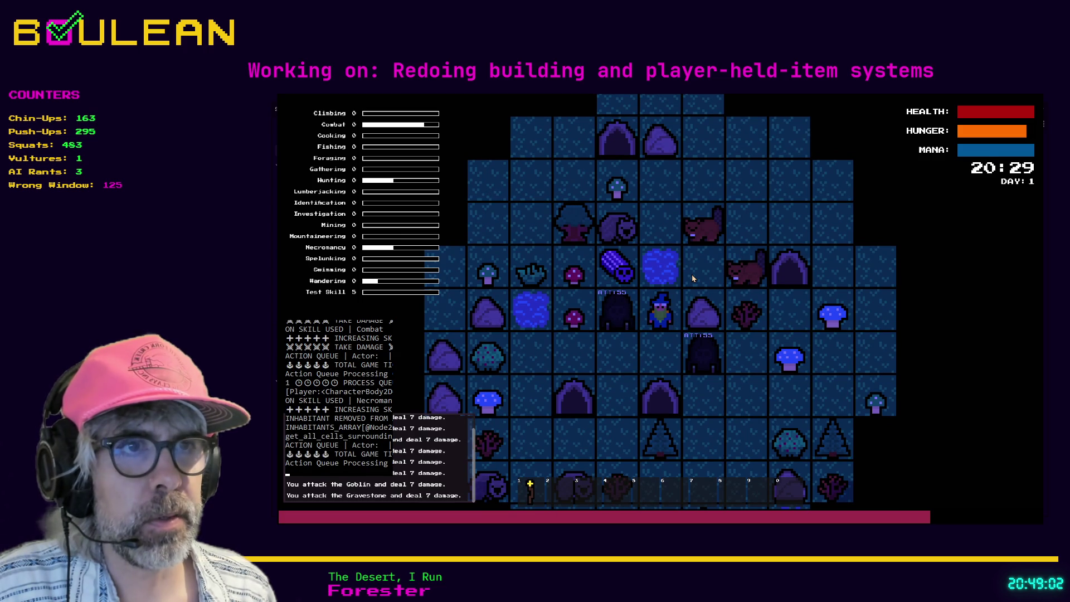
{"action": "key", "text": "Left"}
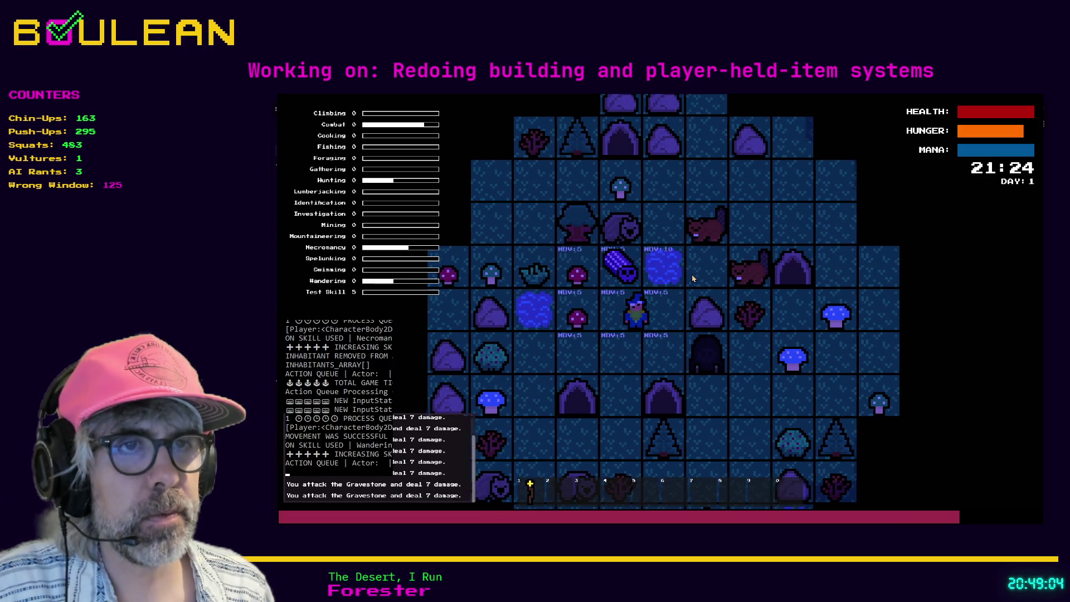
{"action": "key", "text": "Left"}
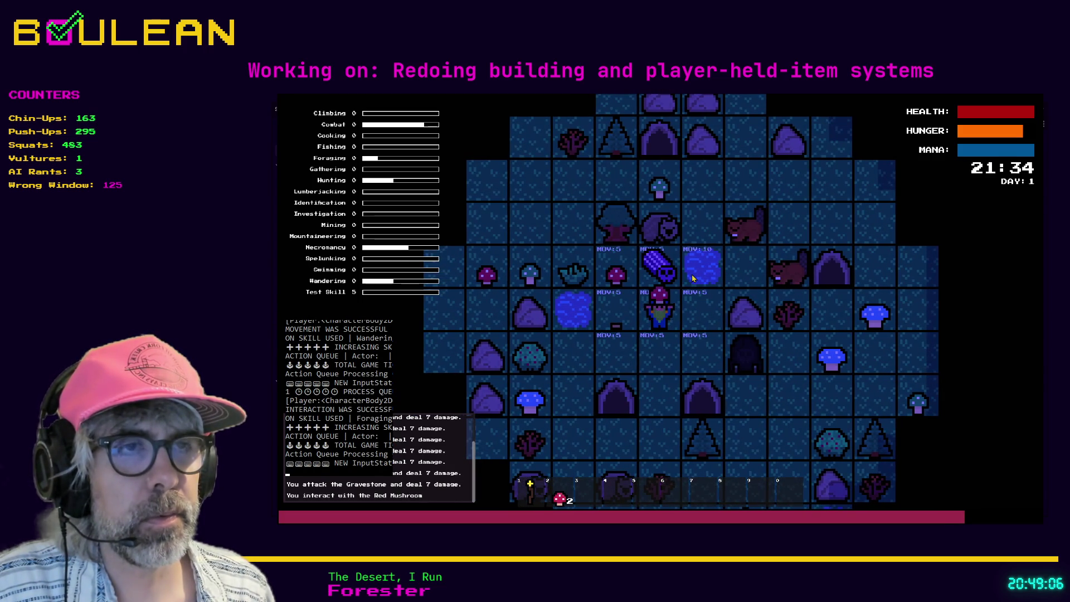
{"action": "key", "text": "Up"}
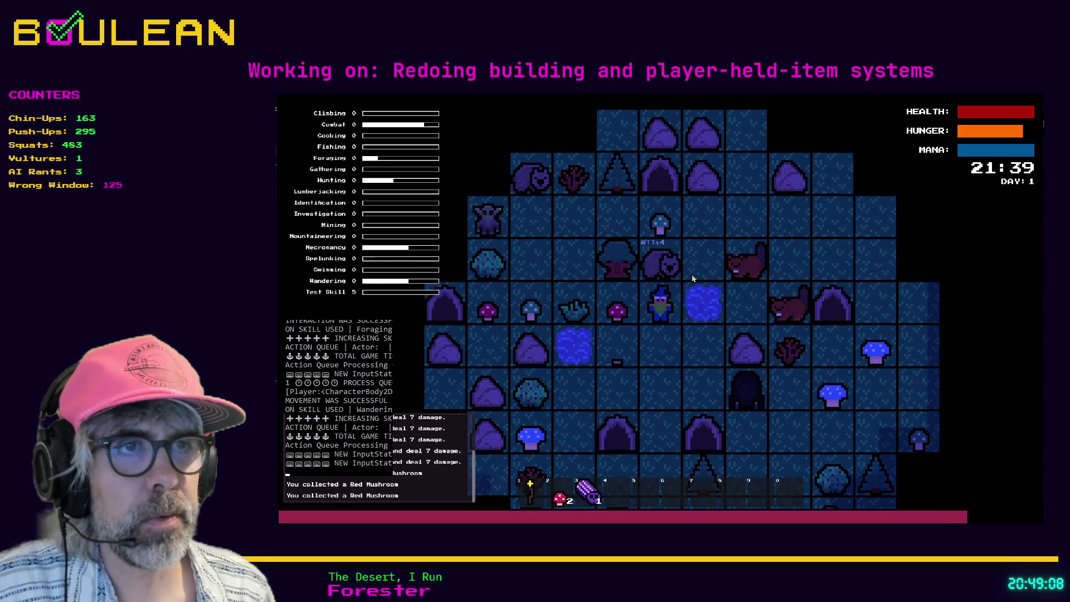
{"action": "key", "text": "Up"}
{"action": "key", "text": "Up"}
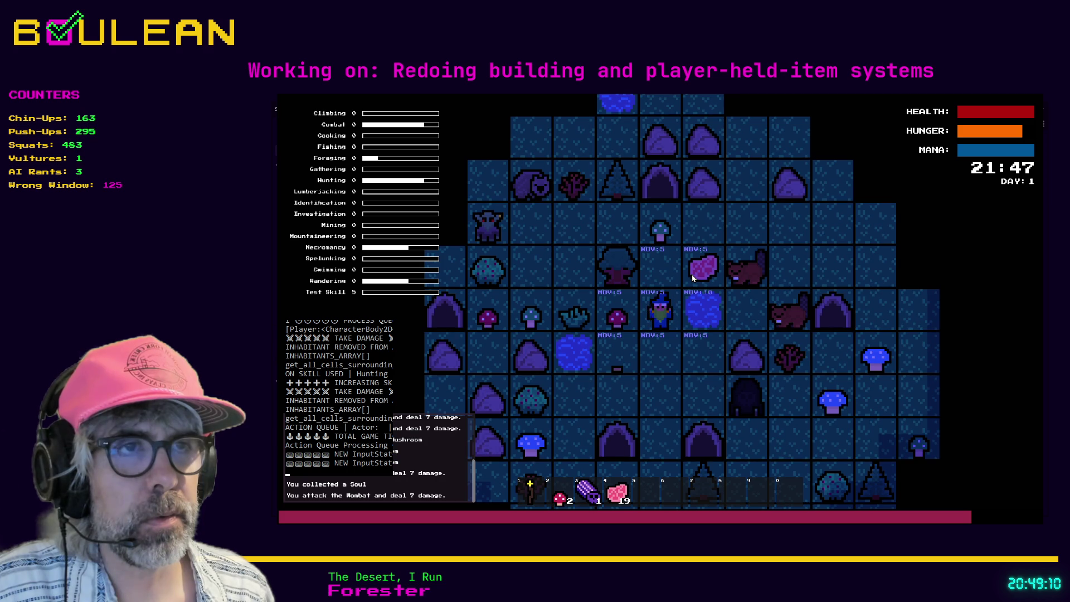
{"action": "key", "text": "Up"}
{"action": "key", "text": "Up"}
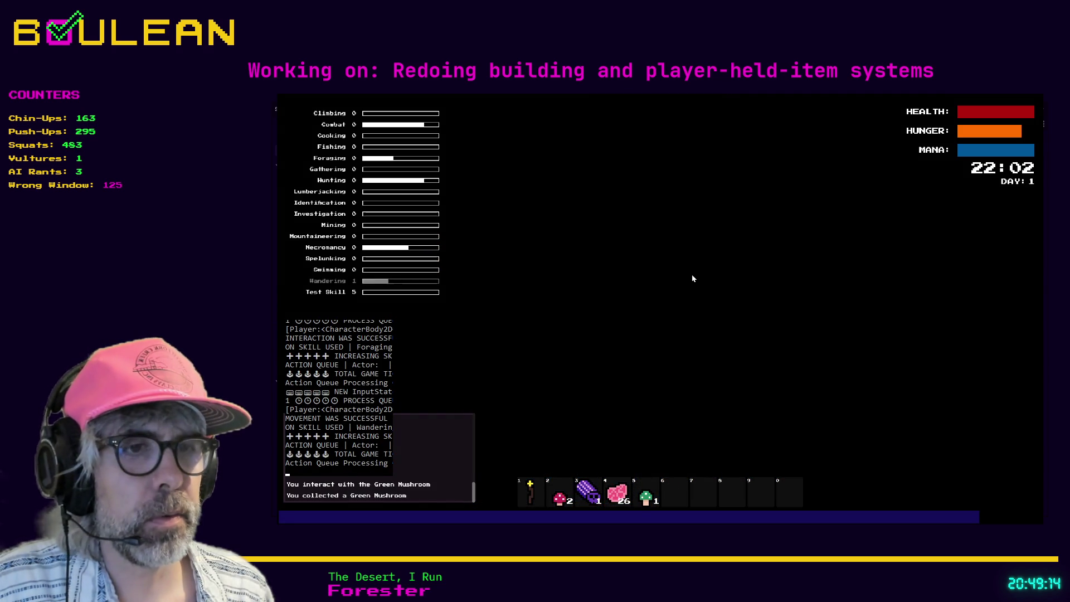
- Use the held hotbar item and chop the nearby tree for logs
{"action": "key", "text": "1"}
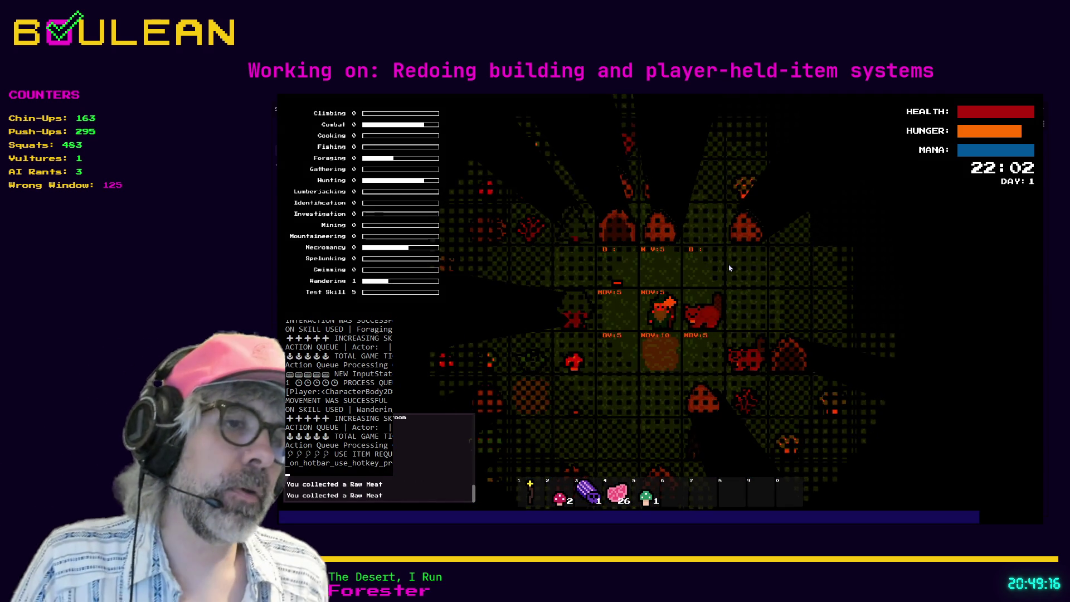
{"action": "key", "text": "c"}
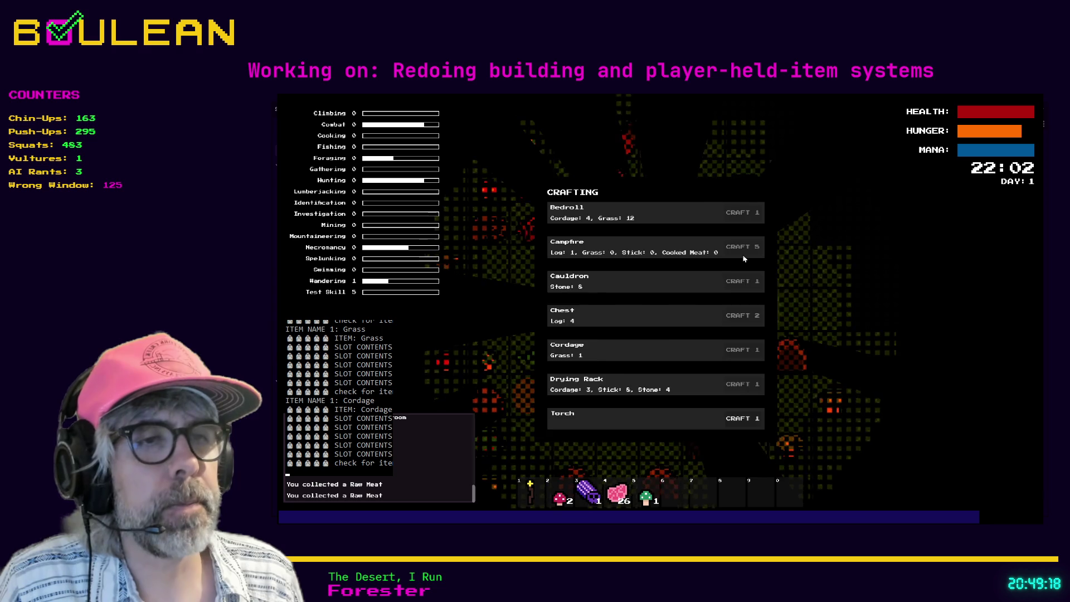
{"action": "key", "text": "c"}
{"action": "key", "text": "a"}
{"action": "key", "text": "a"}
{"action": "key", "text": "a"}
{"action": "key", "text": "a"}
{"action": "key", "text": "a"}
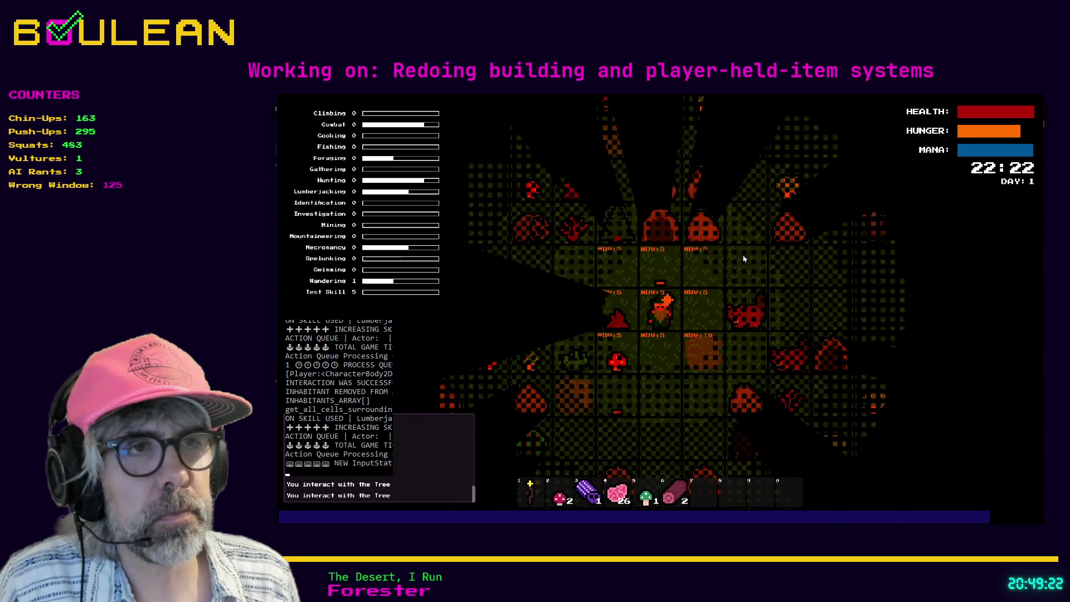
- Craft a Campfire, place it right of the wizard, and stop the game
{"action": "key", "text": "c"}
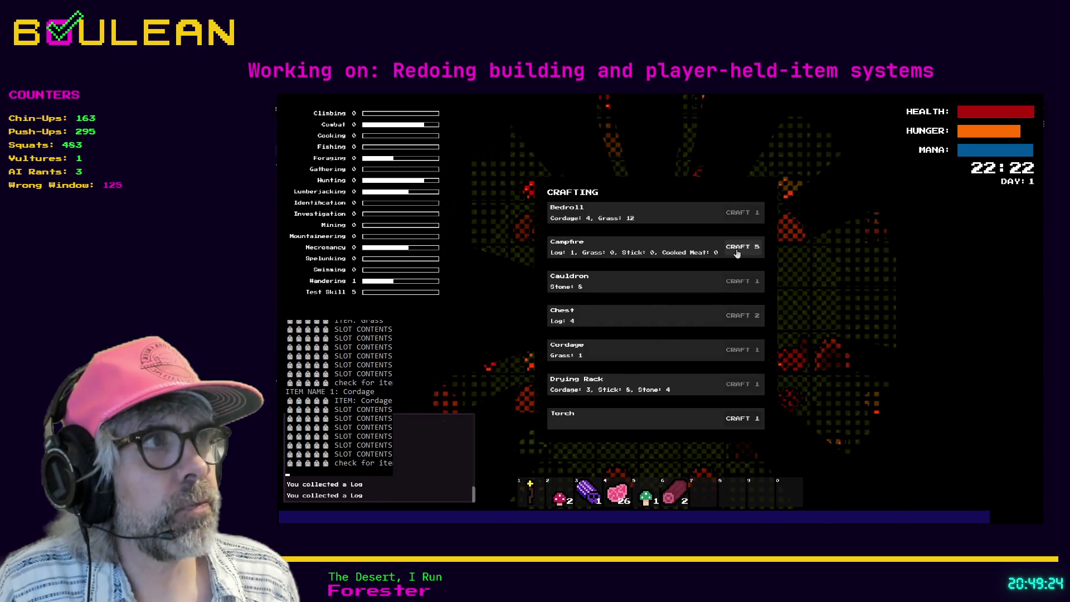
{"action": "left_click", "coordinate": [737, 249]}
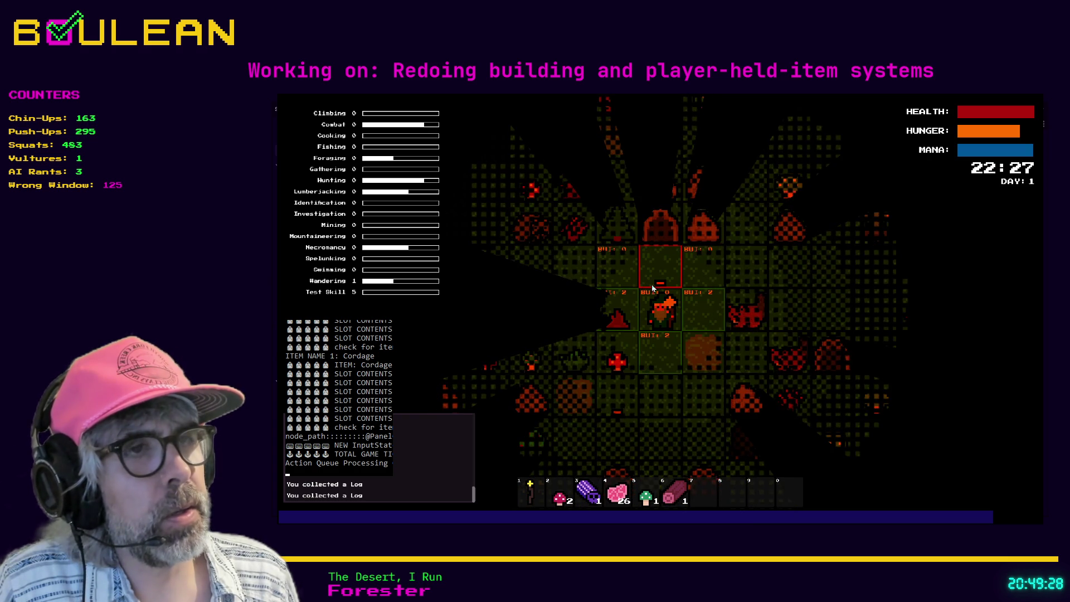
{"action": "left_click", "coordinate": [695, 310]}
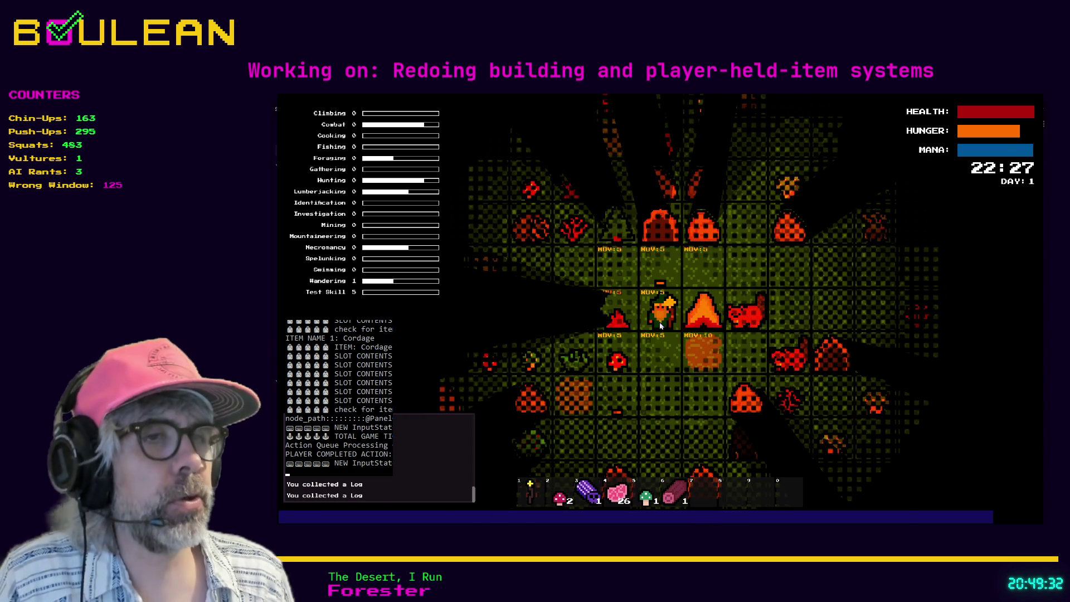
{"action": "key", "text": "F8"}
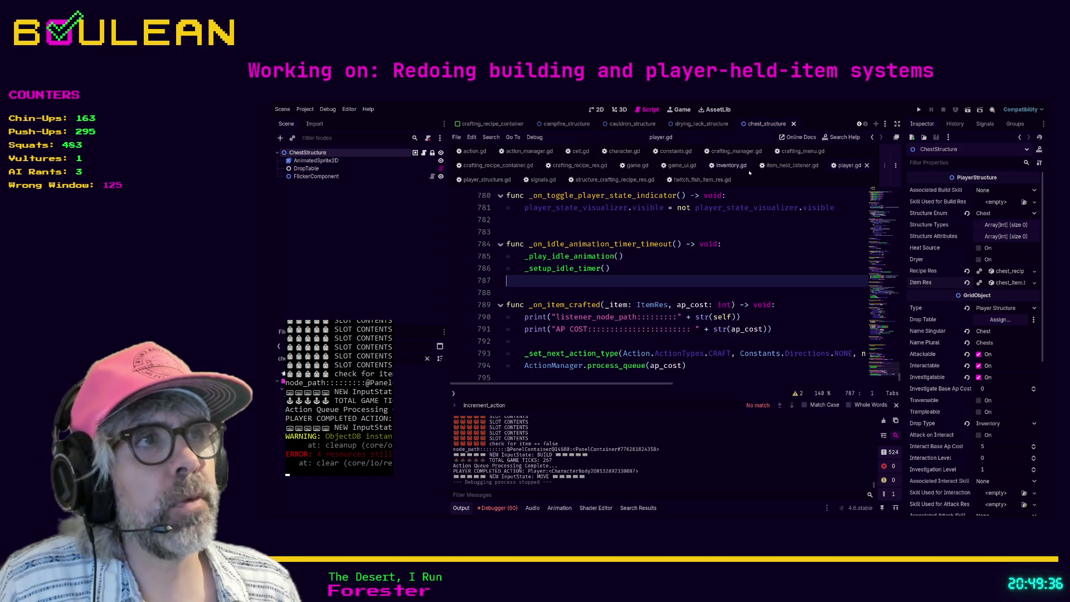
{"action": "left_click", "coordinate": [791, 166]}
{"action": "scroll", "coordinate": [711, 253], "scroll_direction": "down", "scroll_amount": 1}
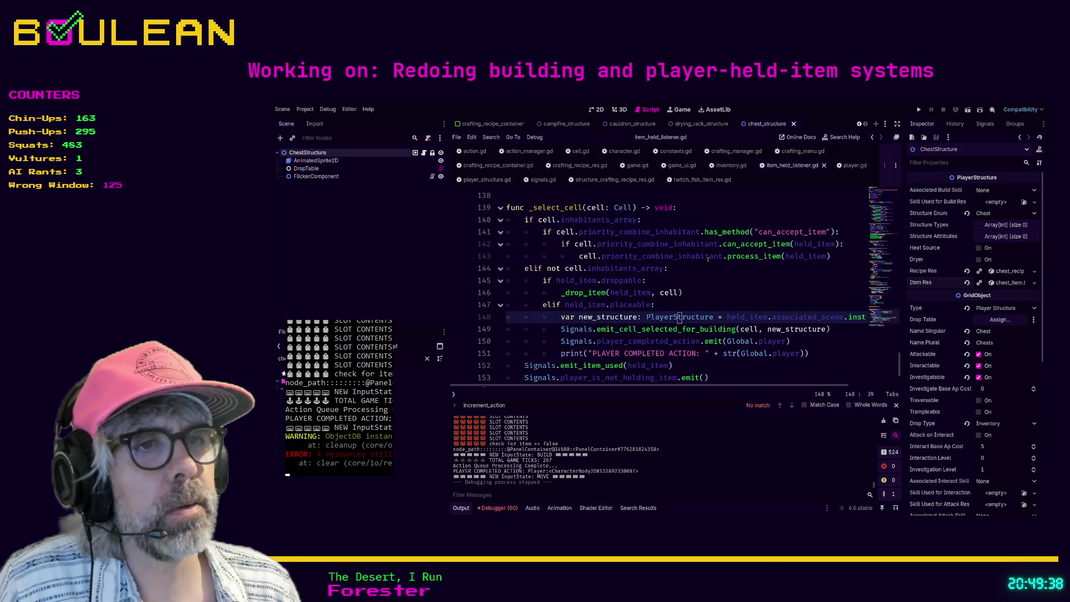
{"action": "scroll", "coordinate": [707, 259], "scroll_direction": "down", "scroll_amount": 1}
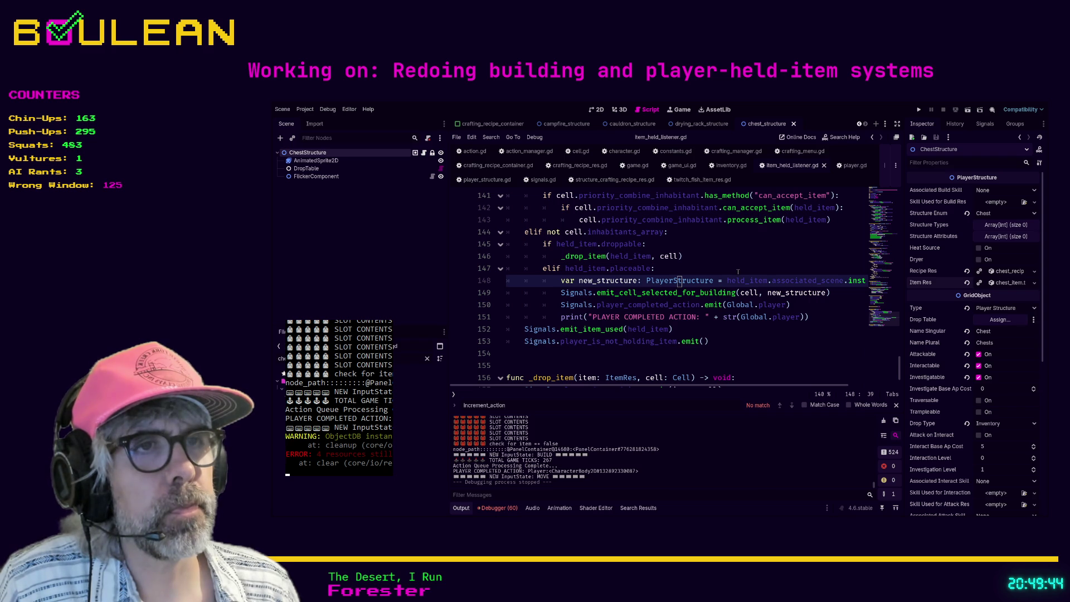
{"action": "scroll", "coordinate": [757, 294], "scroll_direction": "up", "scroll_amount": 2}
{"action": "scroll", "coordinate": [757, 294], "scroll_direction": "down", "scroll_amount": 2}
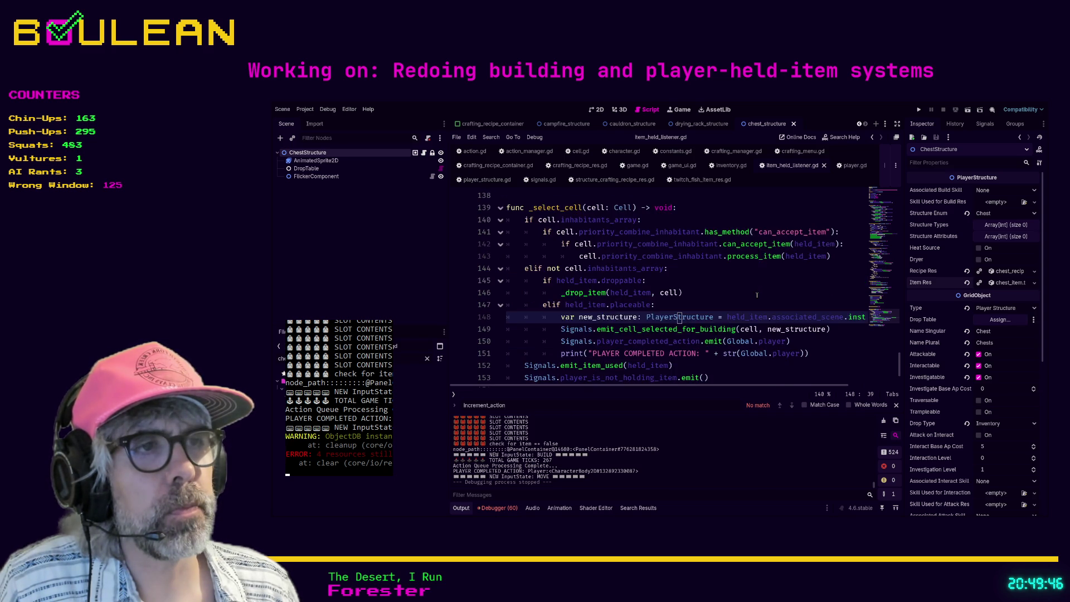
{"action": "scroll", "coordinate": [757, 294], "scroll_direction": "down", "scroll_amount": 1}
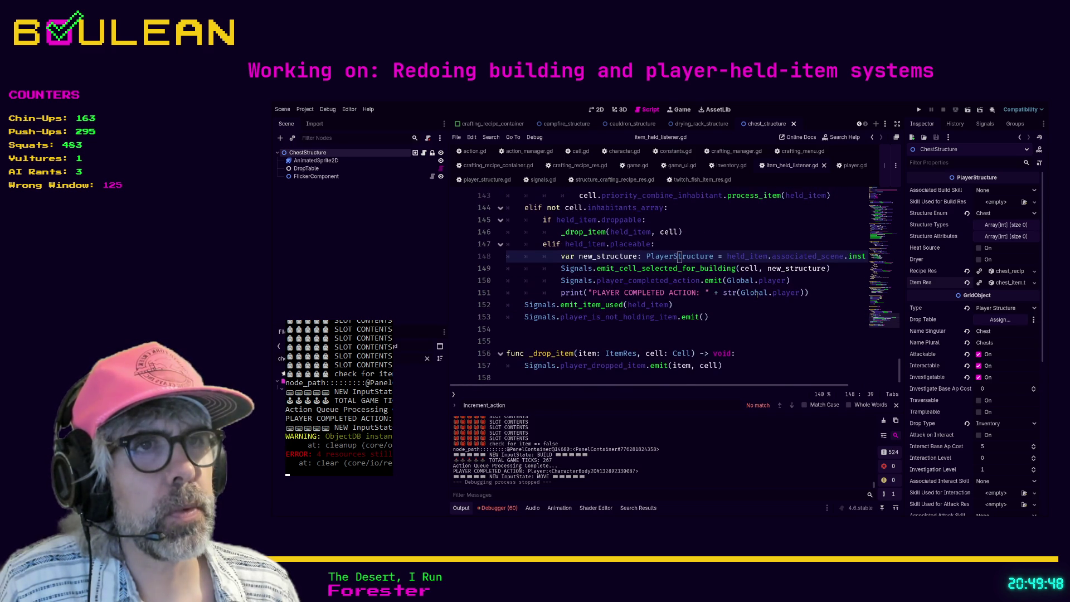
{"action": "scroll", "coordinate": [757, 294], "scroll_direction": "up", "scroll_amount": 3}
{"action": "scroll", "coordinate": [757, 294], "scroll_direction": "down", "scroll_amount": 2}
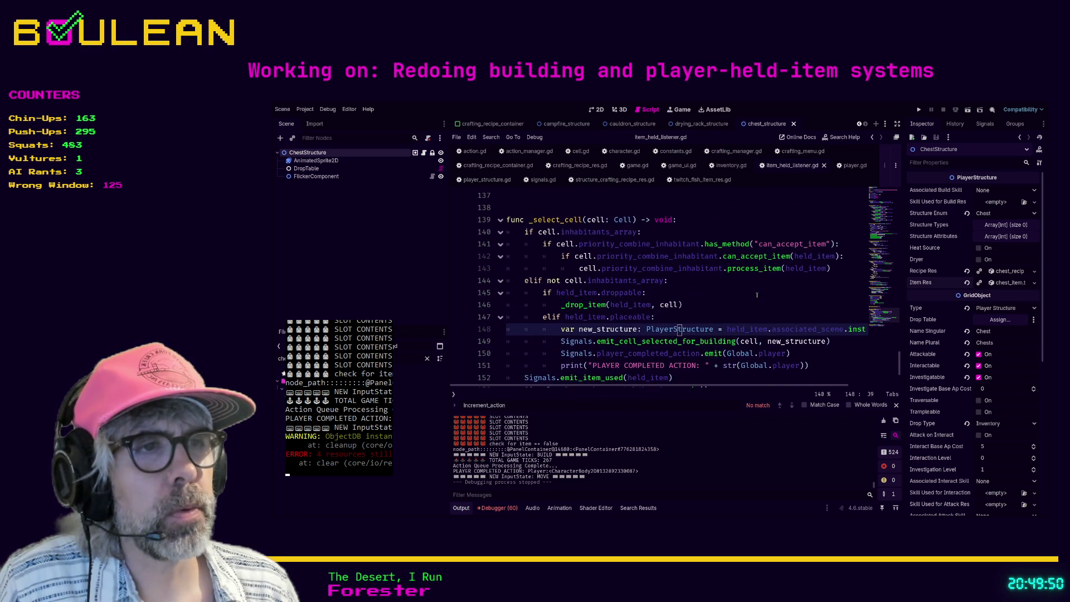
{"action": "scroll", "coordinate": [757, 294], "scroll_direction": "down", "scroll_amount": 1}
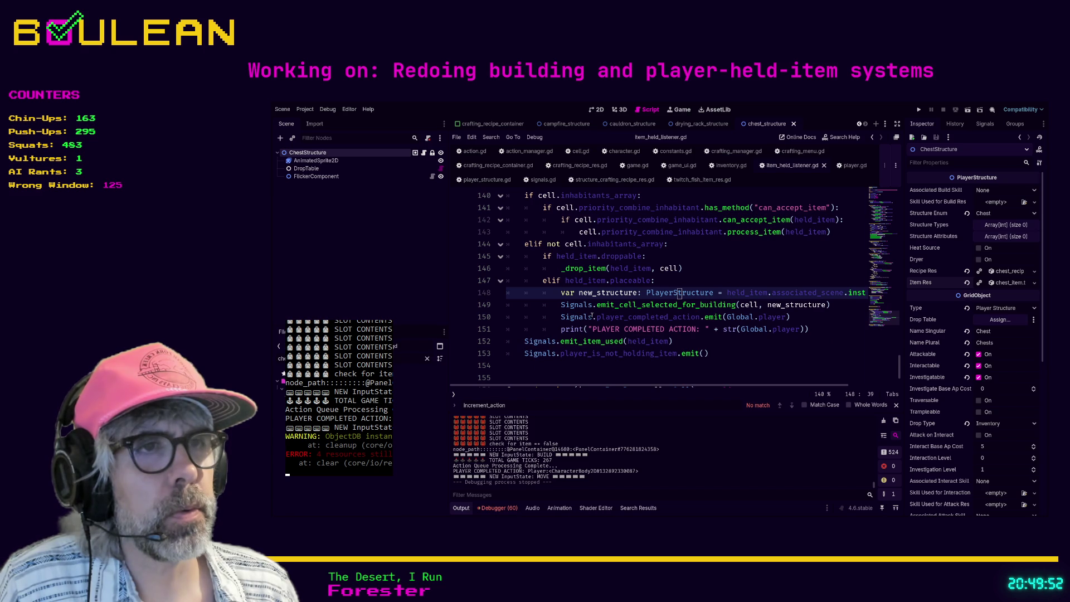
{"action": "left_click", "coordinate": [562, 304]}
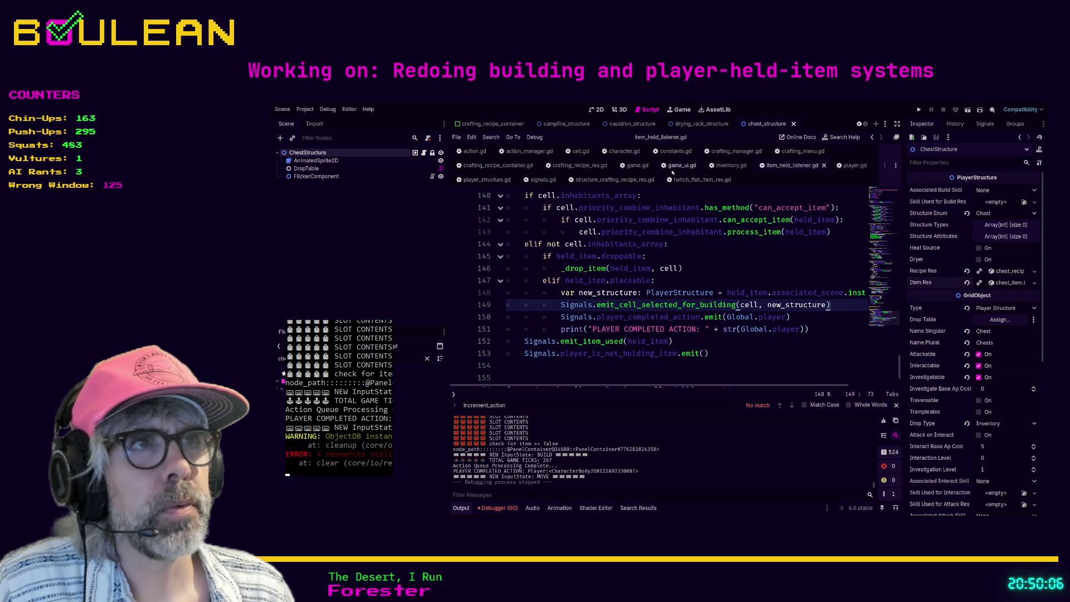
{"action": "left_click", "coordinate": [849, 166]}
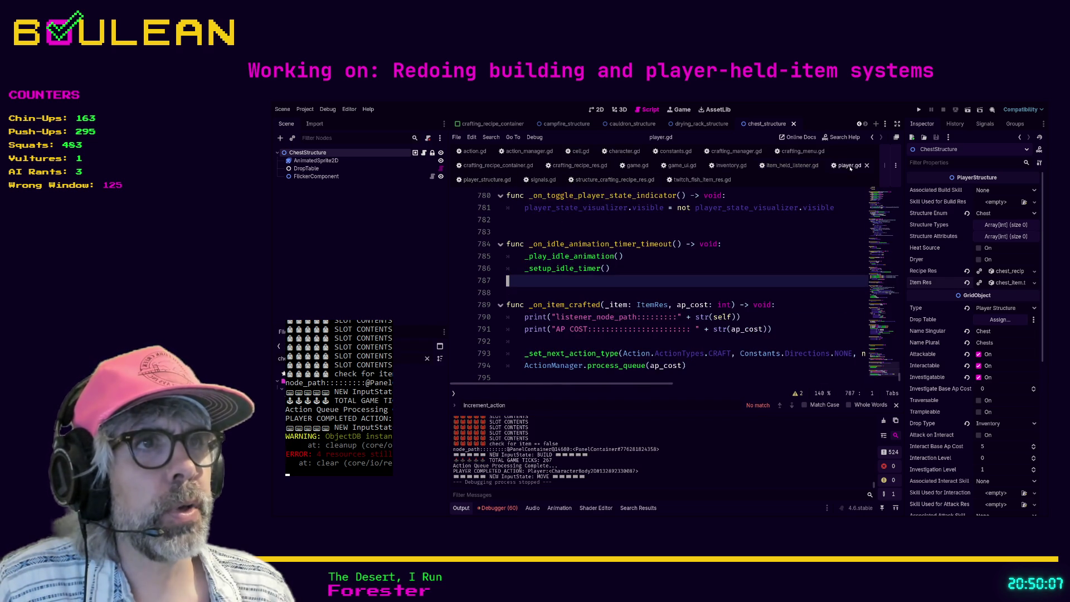
- Locate the end of the signal connections in player.gd's _ready function
{"action": "left_click", "coordinate": [819, 256]}
{"action": "key", "text": "ctrl+f"}
{"action": "type", "text": "_read"}
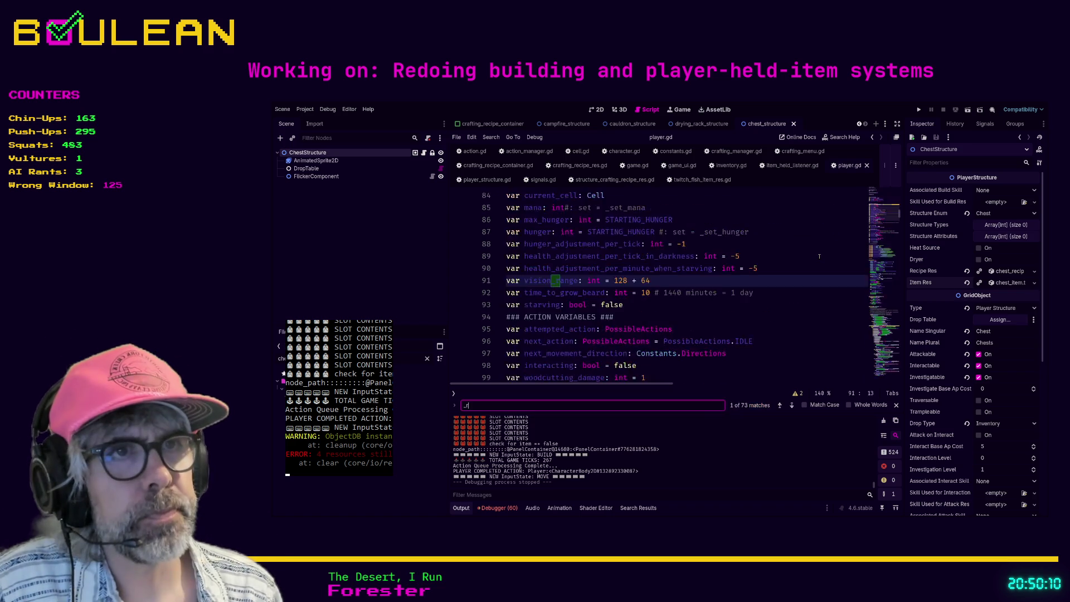
{"action": "scroll", "coordinate": [815, 256], "scroll_direction": "down", "scroll_amount": 3}
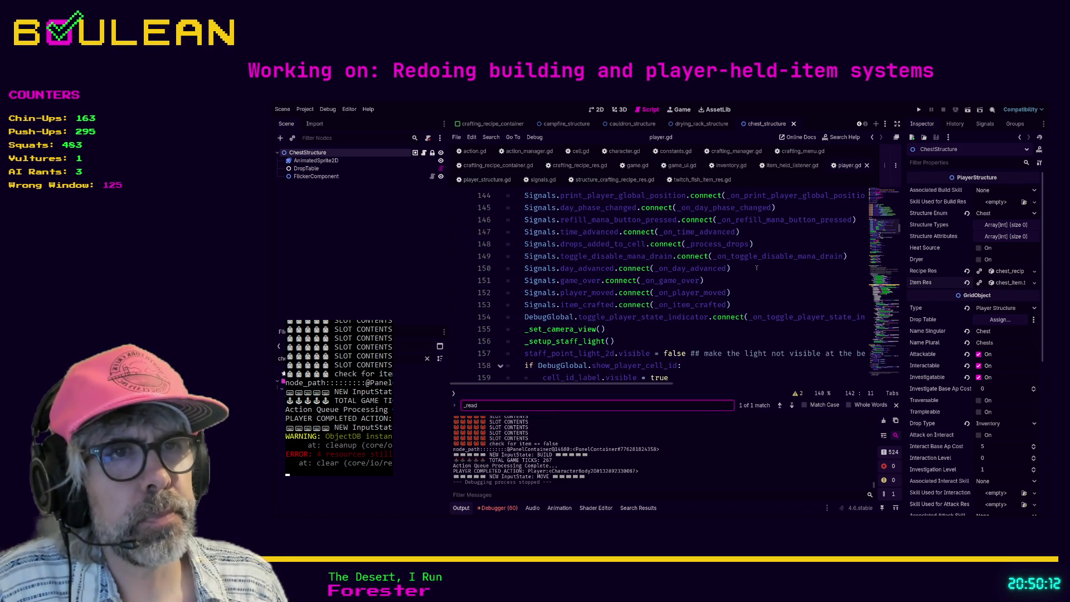
{"action": "left_click", "coordinate": [769, 305]}
- Add Signals.cell_selected_for_building.connect(_on_cell_selected_for_building) after the existing connections
{"action": "key", "text": "Return"}
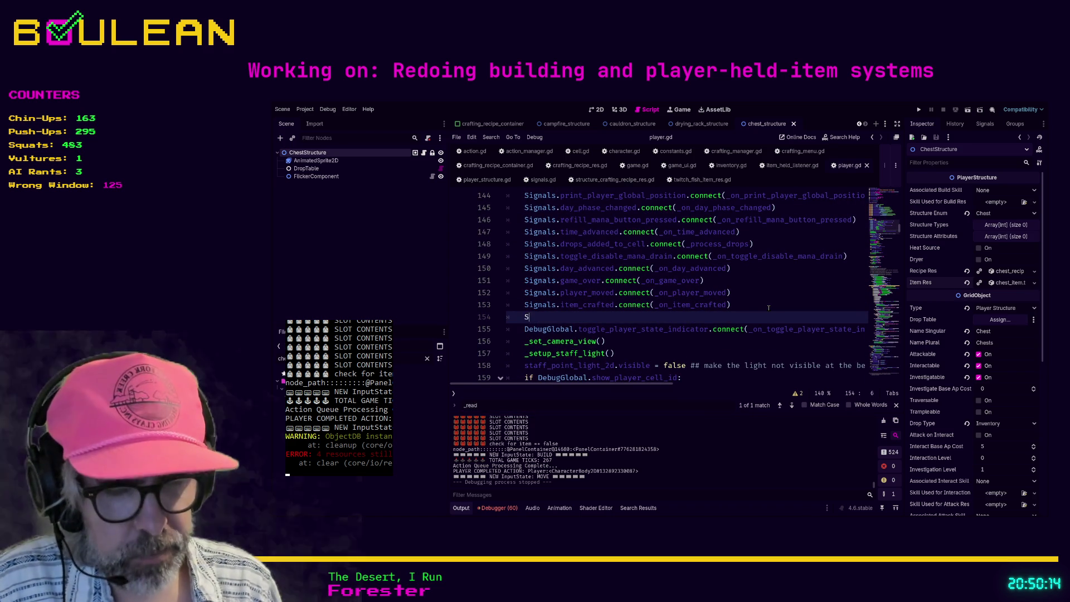
{"action": "type", "text": "Signals."}
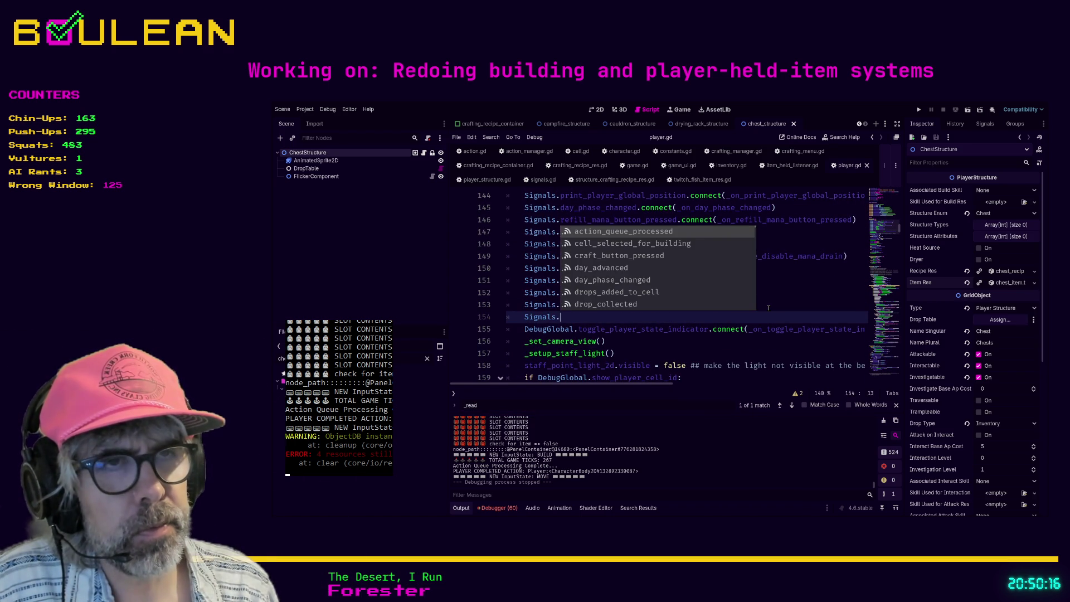
{"action": "type", "text": "cell"}
{"action": "key", "text": "Return"}
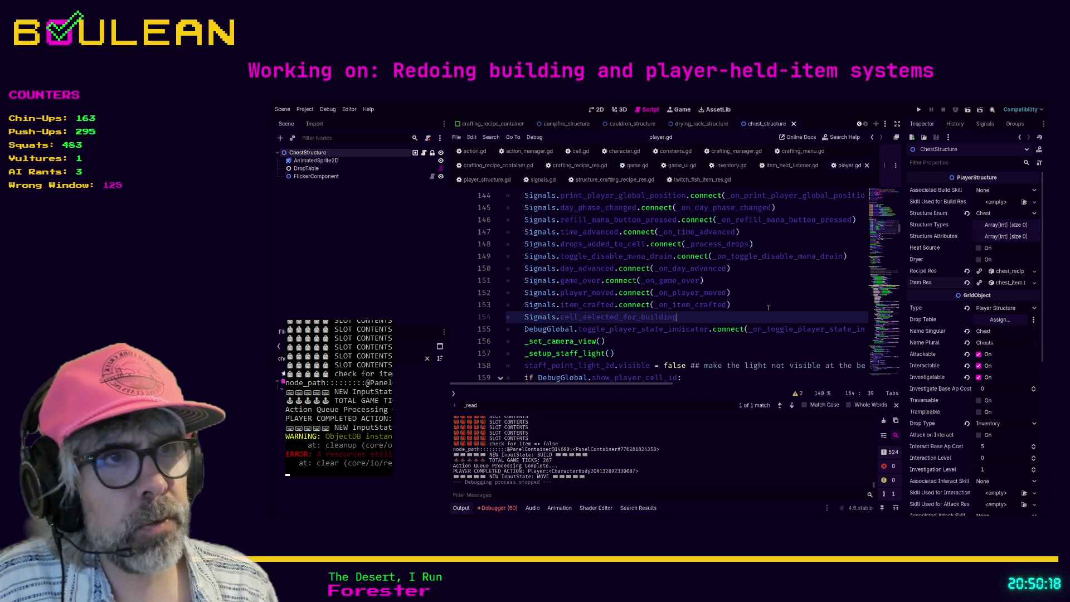
{"action": "type", "text": ".connect("}
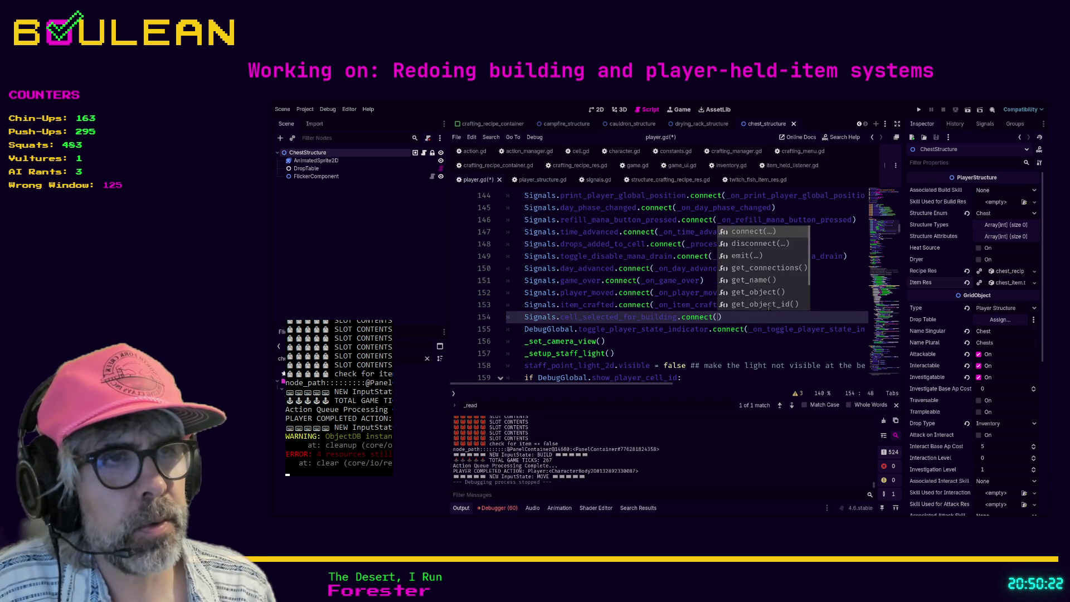
{"action": "key", "text": "Return"}
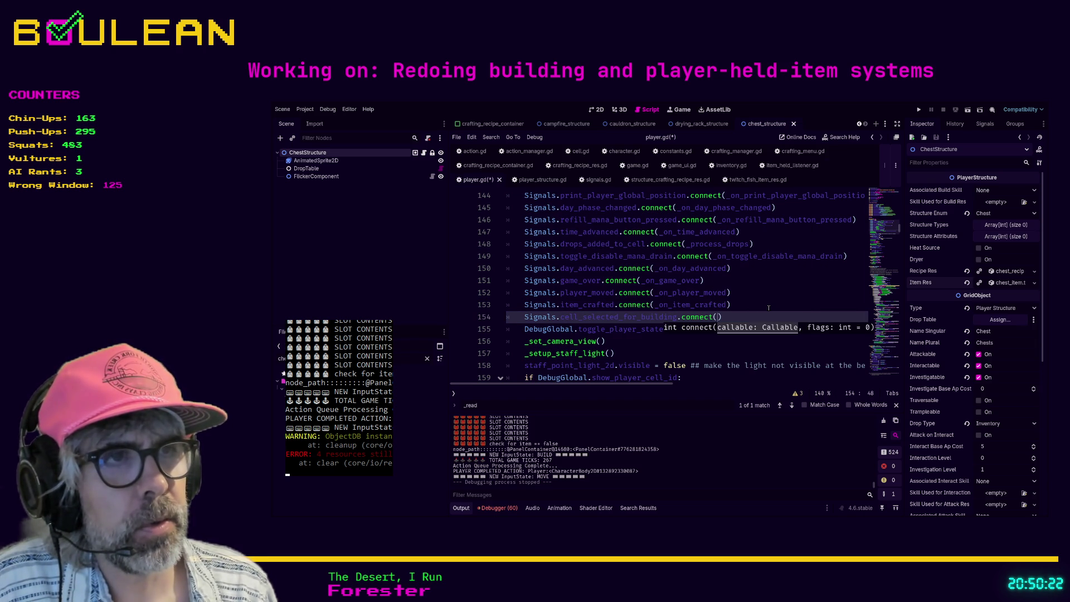
{"action": "type", "text": "_on_cell_se"}
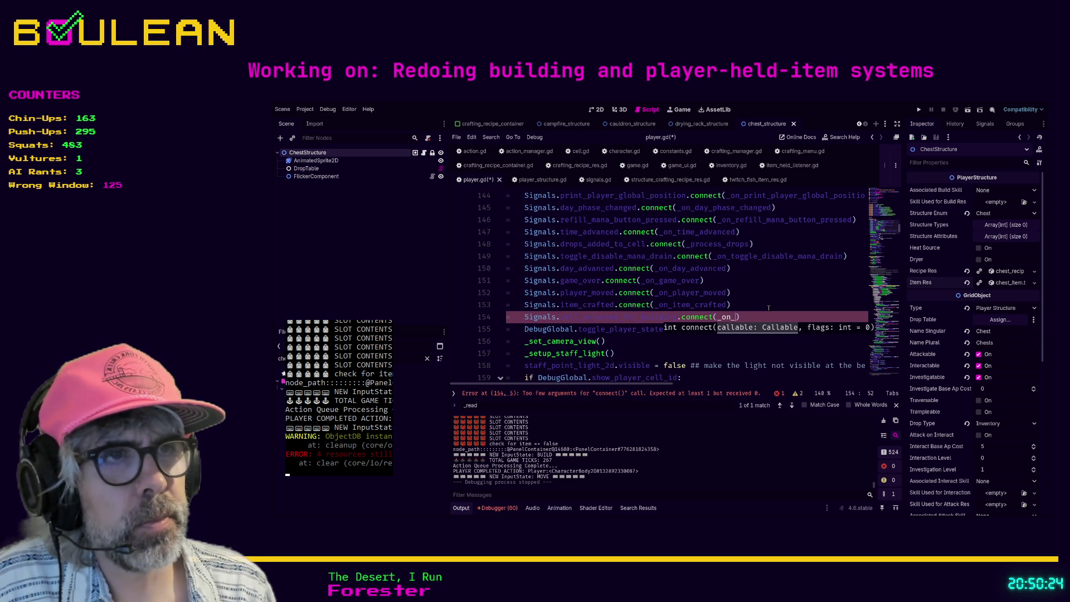
{"action": "type", "text": "lected_for-Bu"}
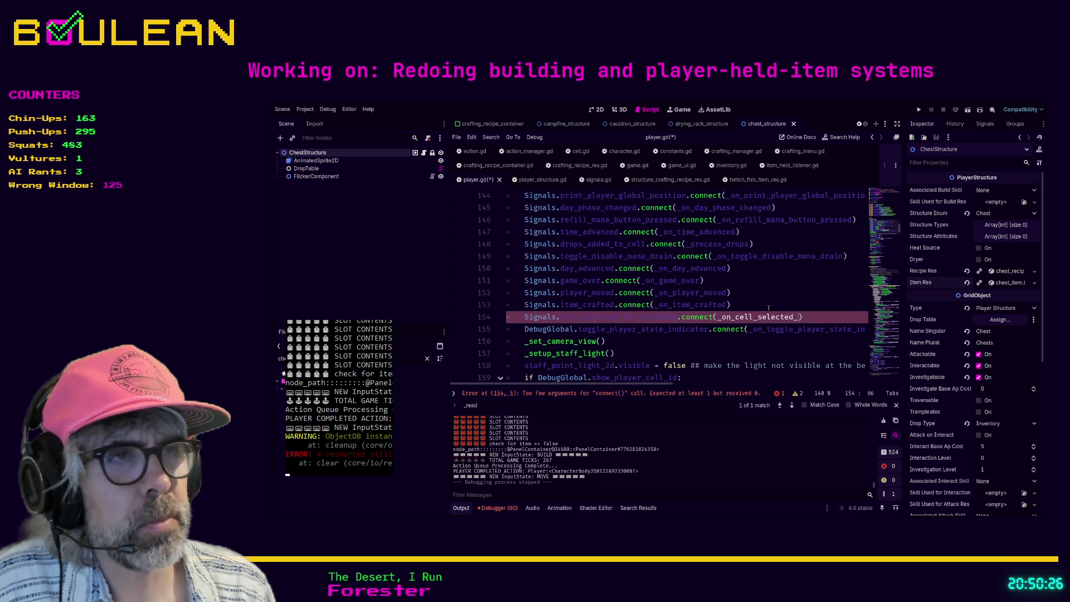
{"action": "key", "text": "BackSpace"}
{"action": "key", "text": "BackSpace"}
{"action": "key", "text": "BackSpace"}
{"action": "type", "text": "_building"}
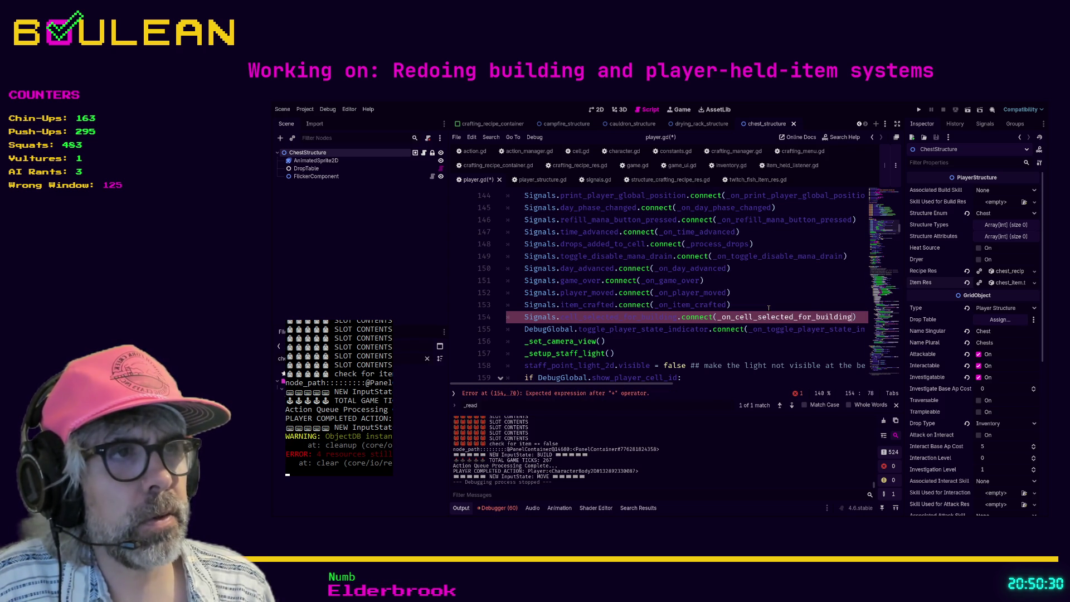
{"action": "double_click", "coordinate": [747, 317]}
{"action": "key", "text": "ctrl+c"}
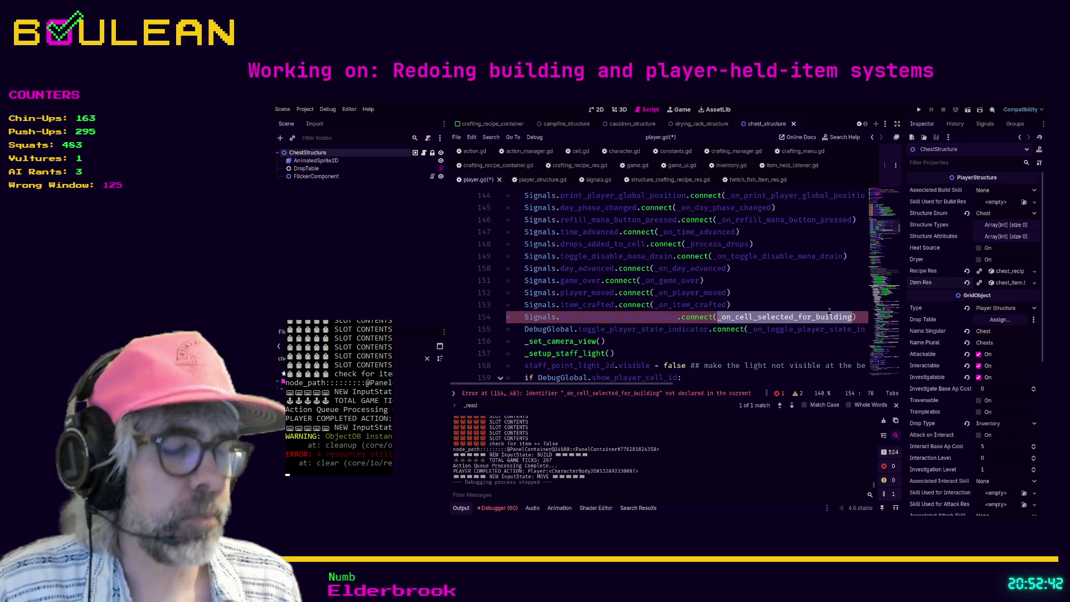
{"action": "key", "text": "ctrl+backslash"}
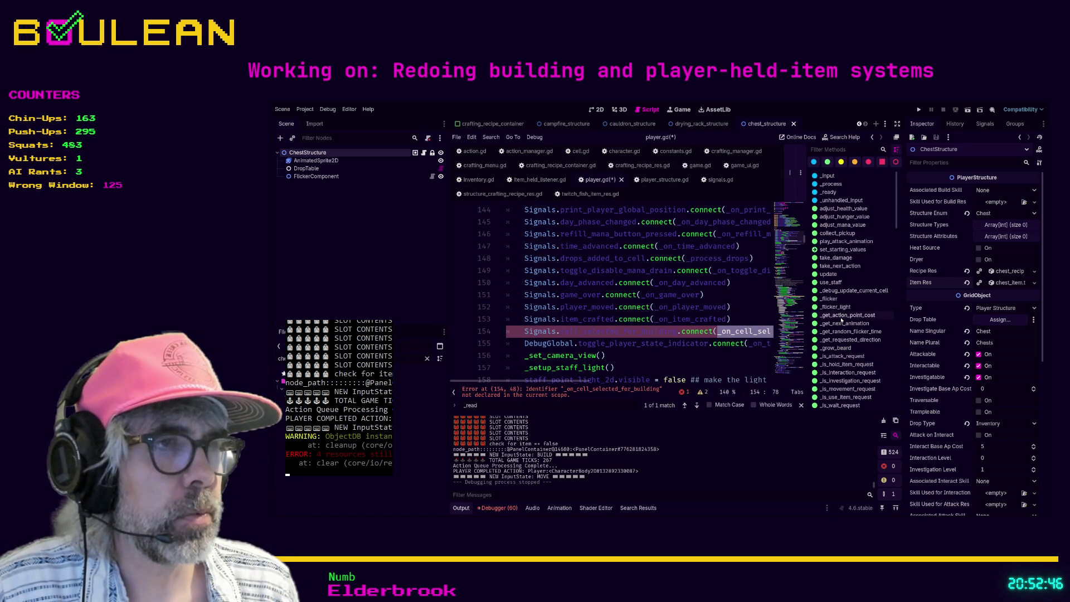
- Jump to _on_day_advanced in player.gd and insert blank lines above it
{"action": "scroll", "coordinate": [841, 322], "scroll_direction": "down", "scroll_amount": 4}
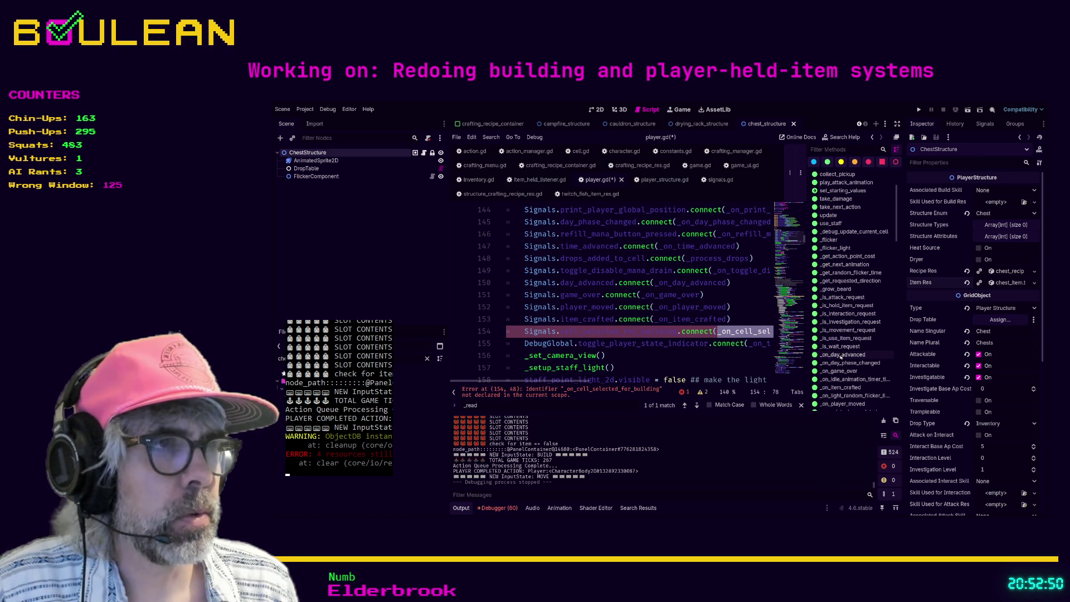
{"action": "left_click", "coordinate": [841, 355]}
{"action": "scroll", "coordinate": [582, 319], "scroll_direction": "up", "scroll_amount": 3}
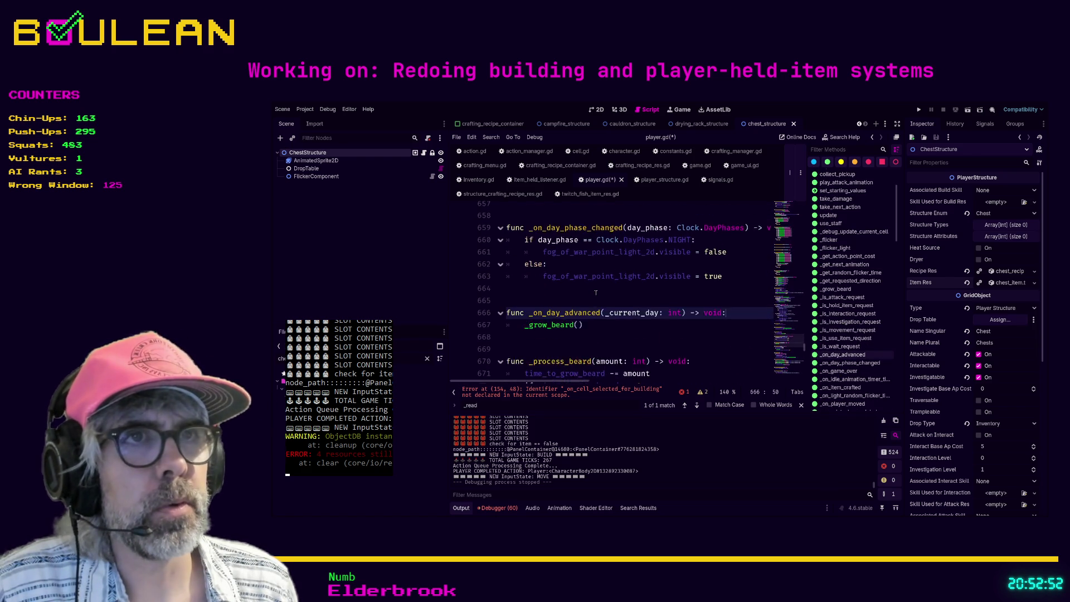
{"action": "key", "text": "Up"}
{"action": "key", "text": "Return"}
{"action": "key", "text": "Return"}
{"action": "key", "text": "Return"}
{"action": "key", "text": "Up"}
{"action": "key", "text": "Up"}
{"action": "key", "text": "Up"}
- Declare func _on_cell_selected_for_building( above _on_day_advanced
{"action": "key", "text": "Return"}
{"action": "type", "text": "func _"}
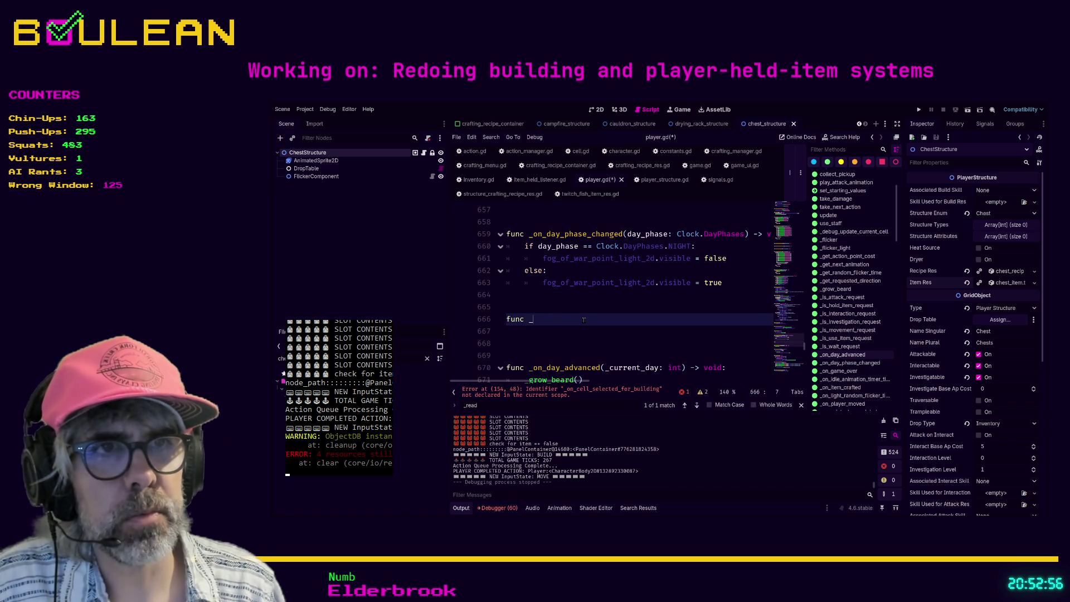
{"action": "type", "text": "on_cell_selec"}
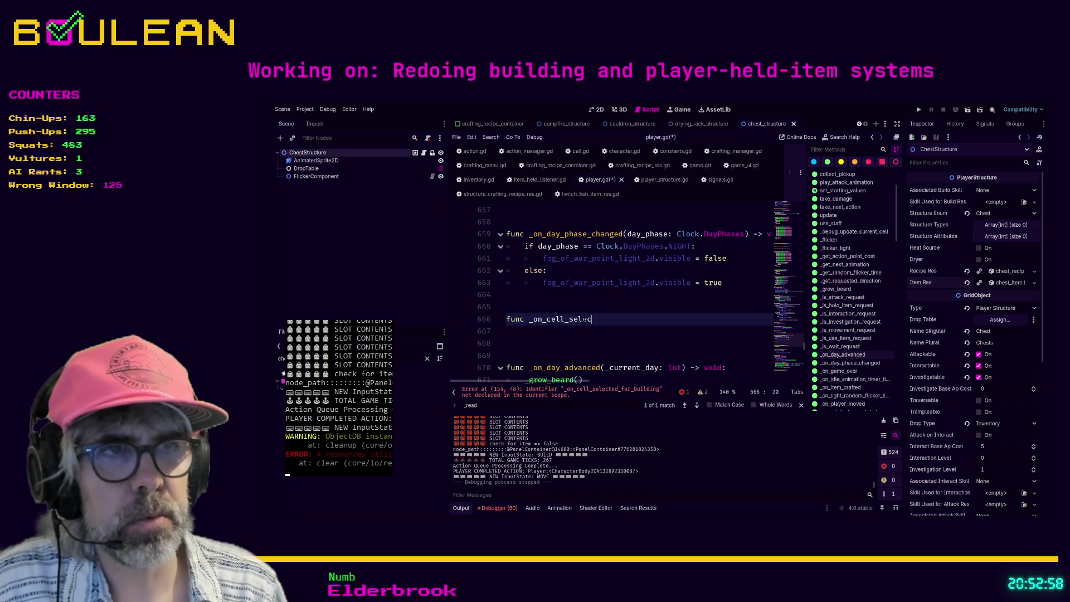
{"action": "type", "text": "ted_for_building"}
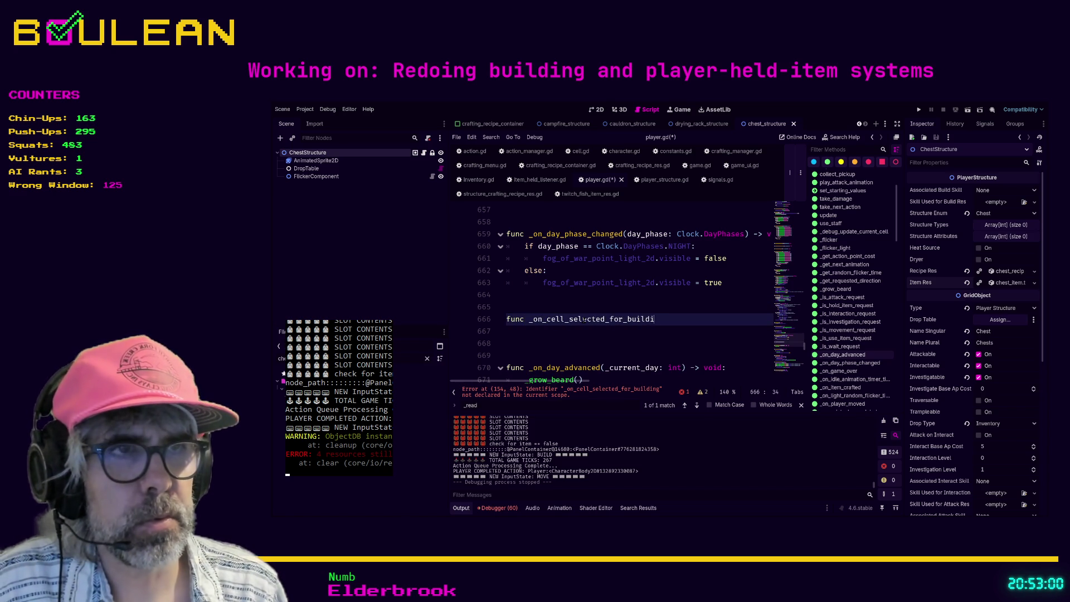
{"action": "key", "text": "Return"}
{"action": "key", "text": "Return"}
{"action": "key", "text": "ctrl+v"}
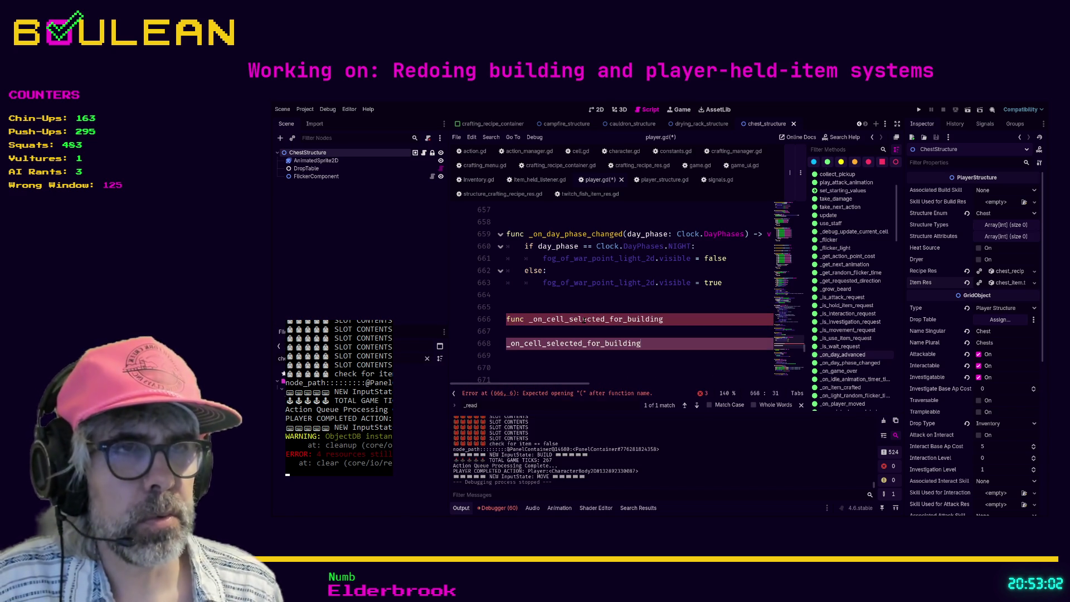
{"action": "key", "text": "ctrl+z"}
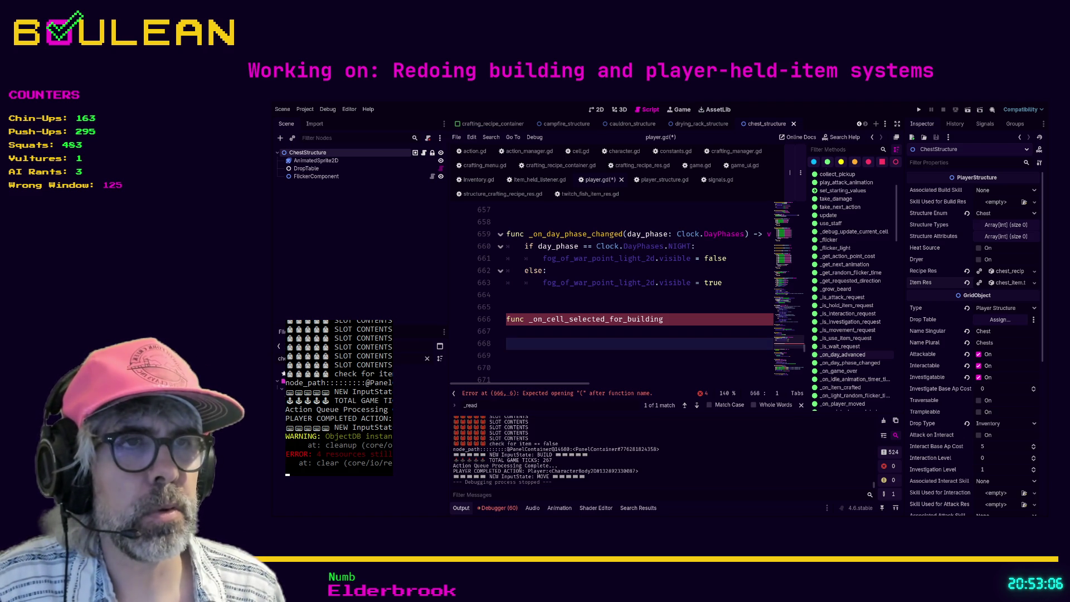
{"action": "key", "text": "Up"}
{"action": "key", "text": "Up"}
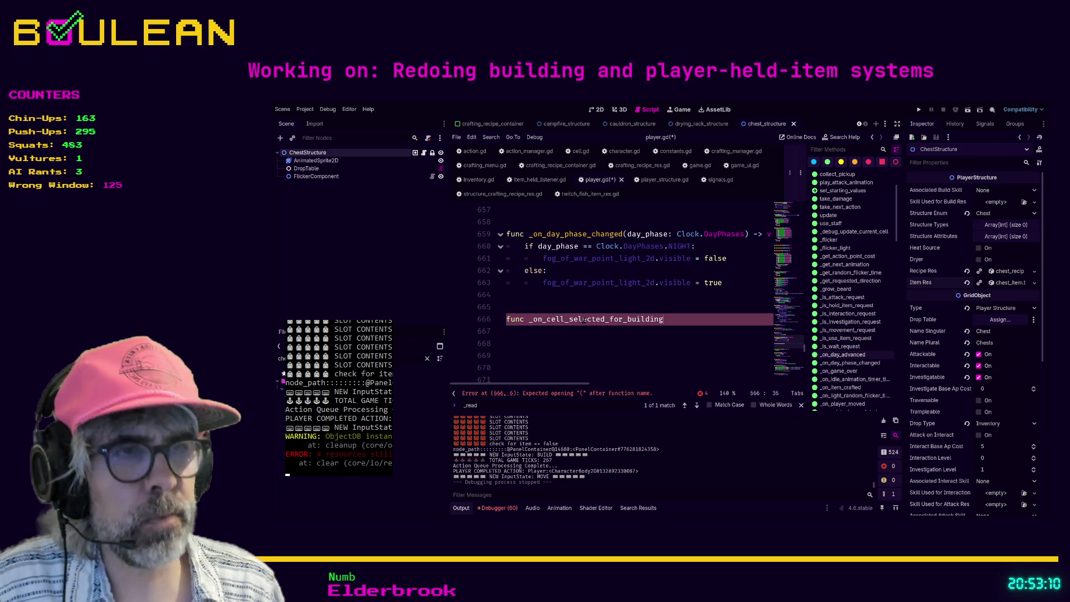
{"action": "type", "text": "("}
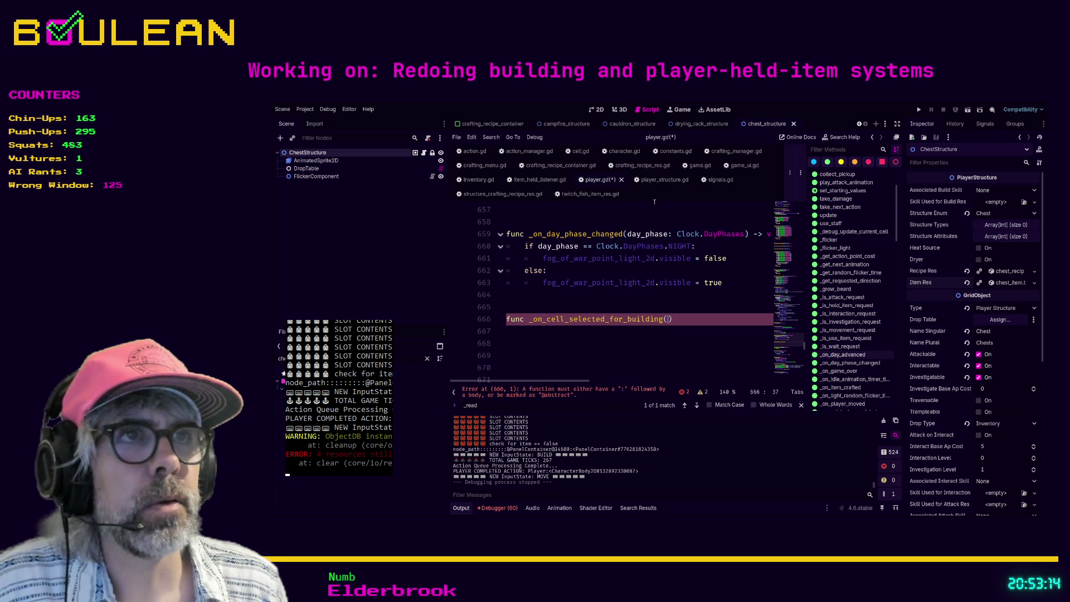
{"action": "left_click", "coordinate": [719, 179]}
- Find the cell_selected_for_building signal in signals.gd and select its parameter list
{"action": "left_click", "coordinate": [571, 306]}
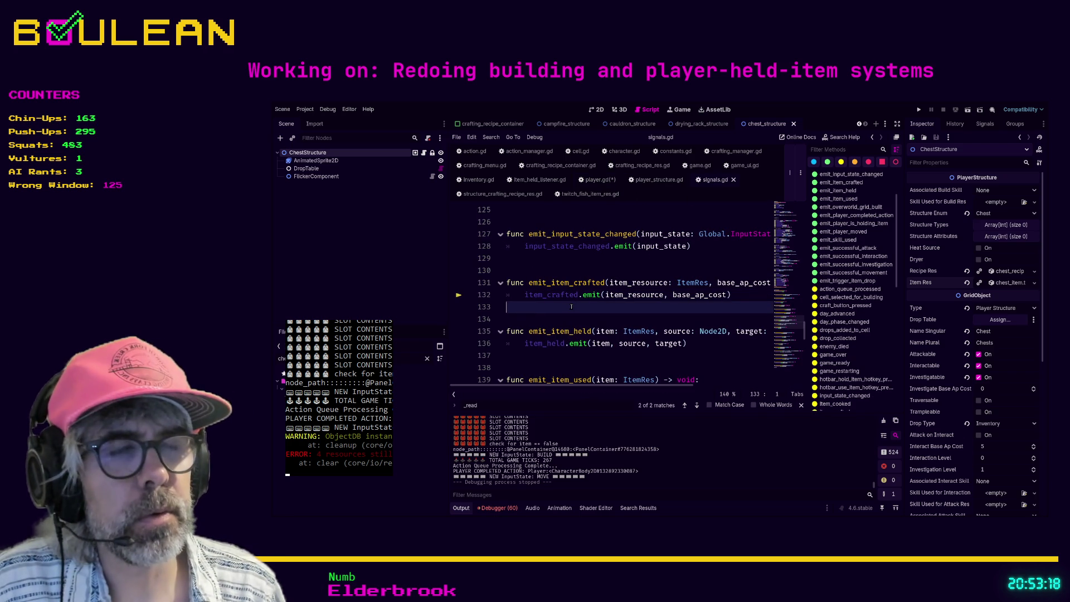
{"action": "key", "text": "ctrl+f"}
{"action": "type", "text": "cell_selec"}
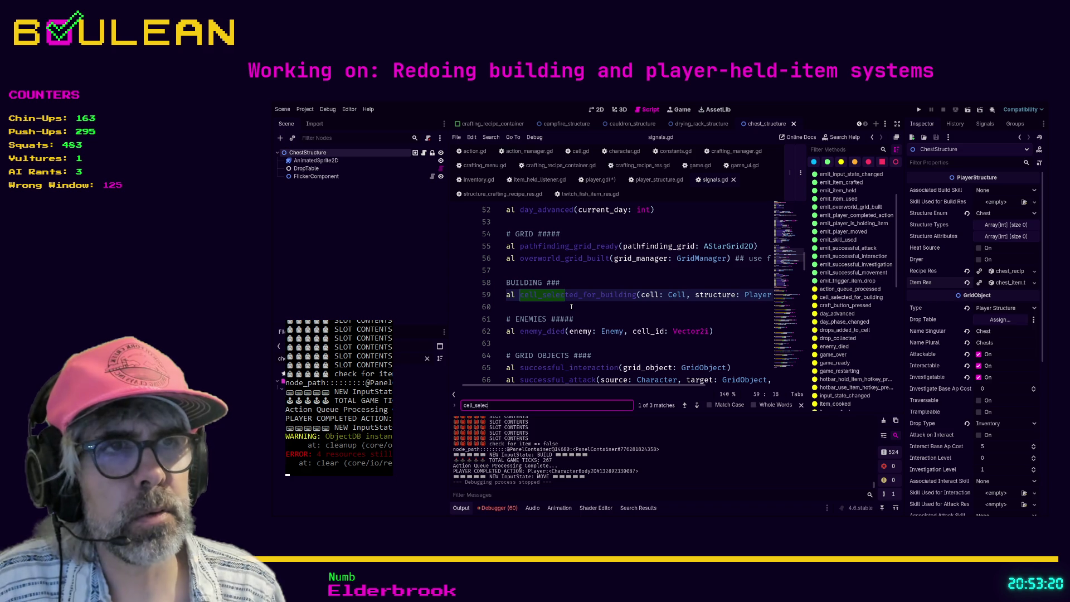
{"action": "left_click", "coordinate": [639, 294]}
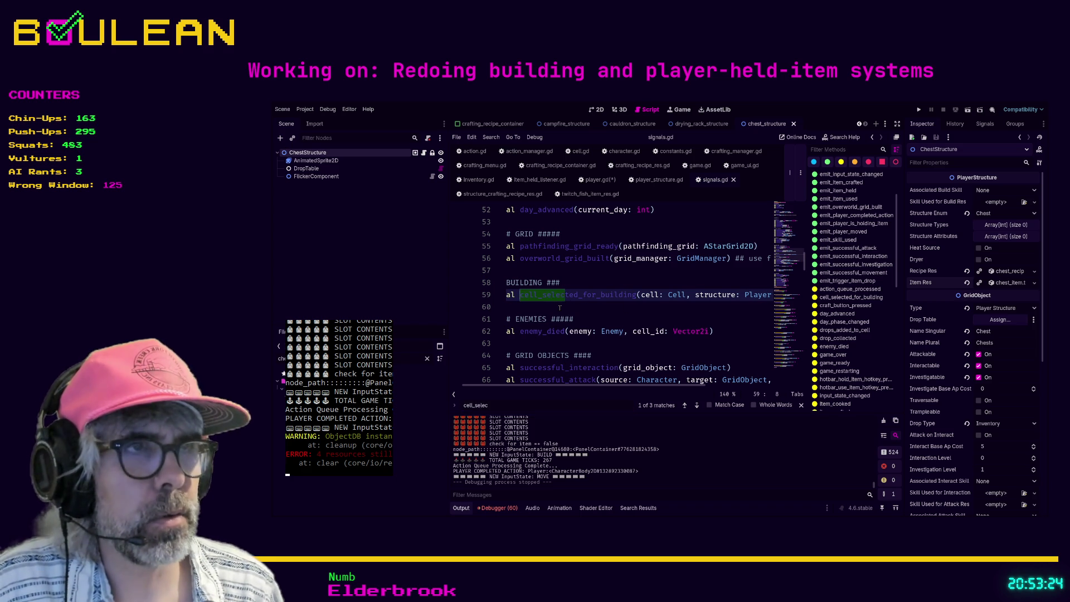
{"action": "key", "text": "shift+End"}
{"action": "key", "text": "ctrl+c"}
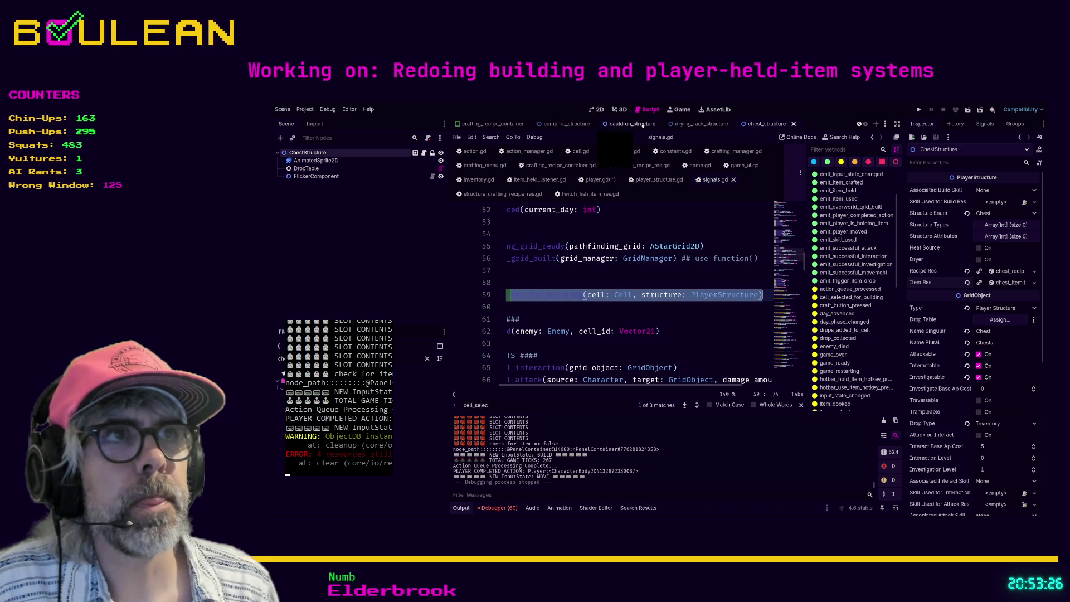
- Paste cell: Cell, structure: PlayerStructure into player.gd's handler and widen the editor to full width
{"action": "left_click", "coordinate": [600, 179]}
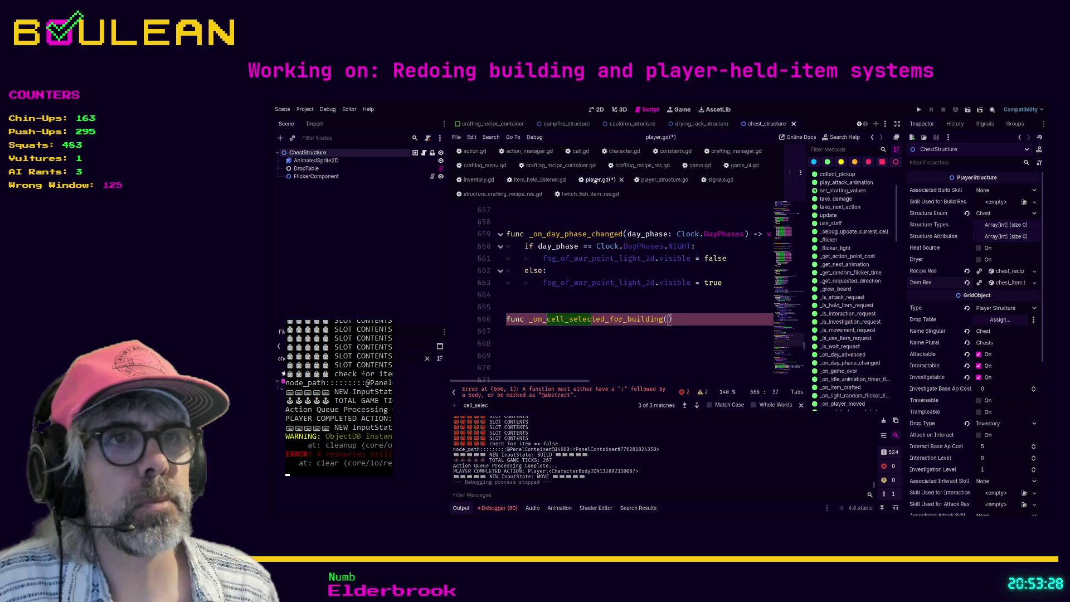
{"action": "key", "text": "ctrl+shift+Left"}
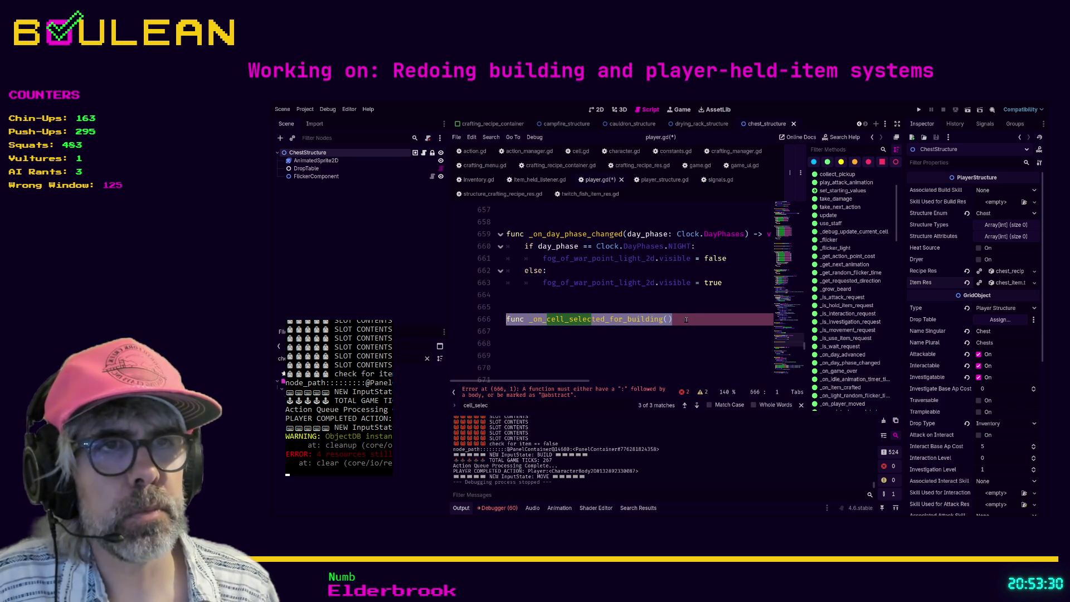
{"action": "key", "text": "ctrl+v"}
{"action": "key", "text": "Home"}
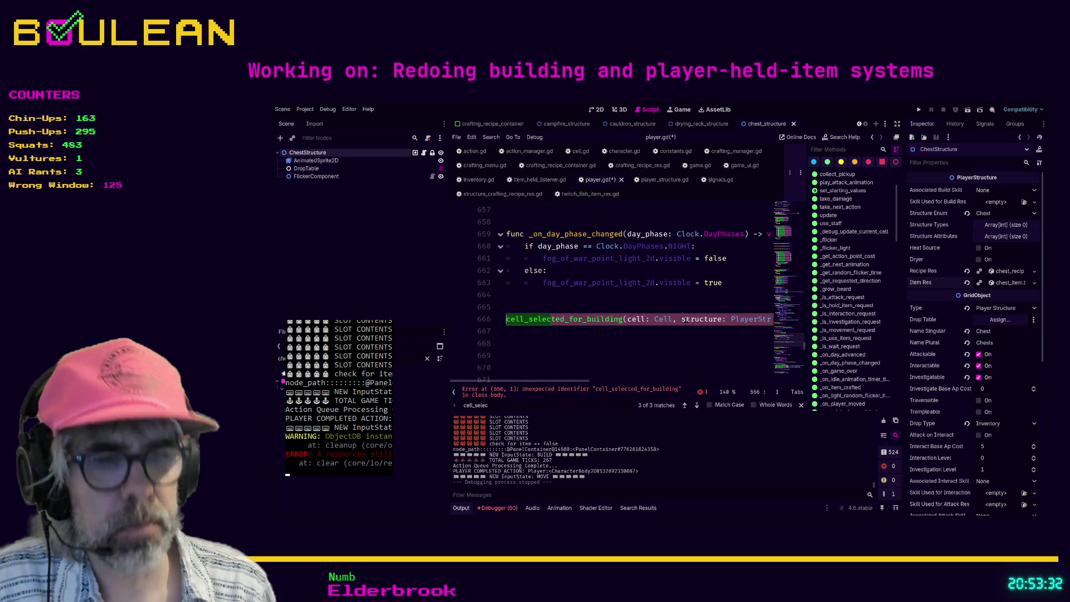
{"action": "type", "text": "func on_"}
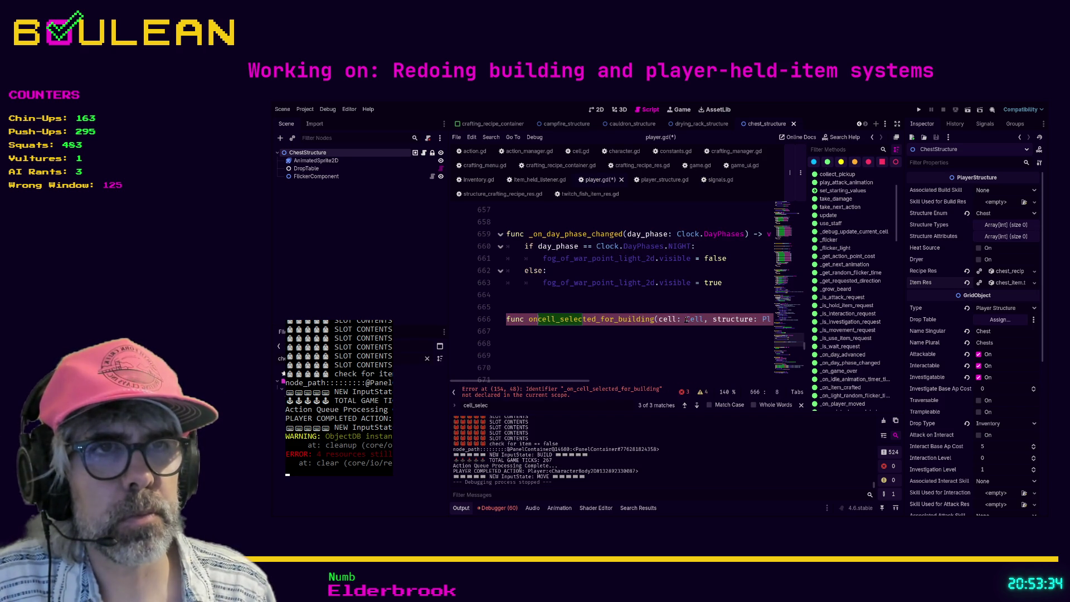
{"action": "key", "text": "End"}
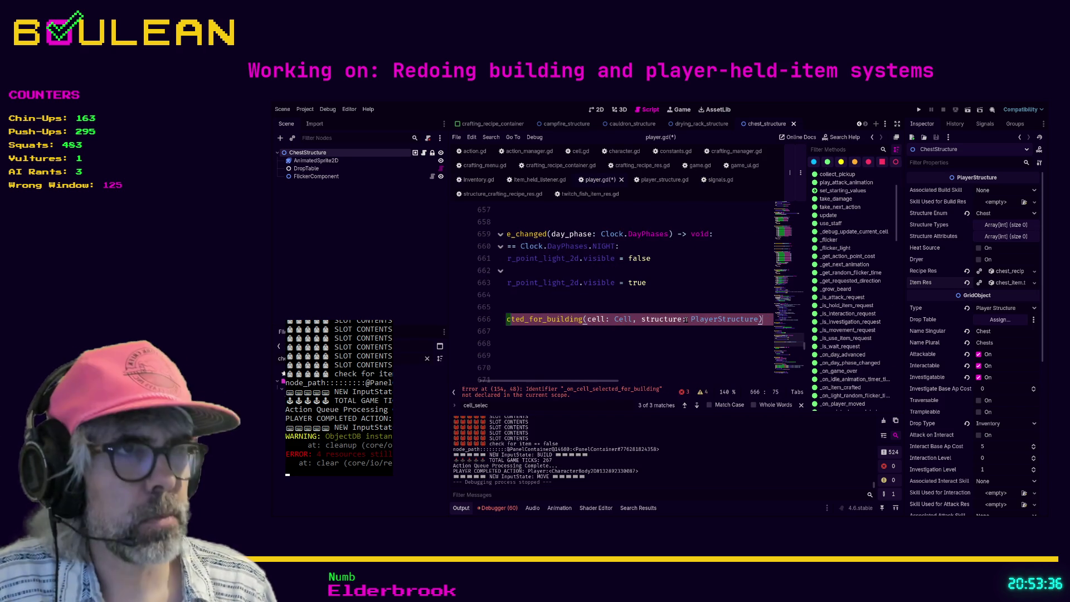
{"action": "key", "text": "ctrl+backslash"}
{"action": "key", "text": "ctrl+shift+F11"}
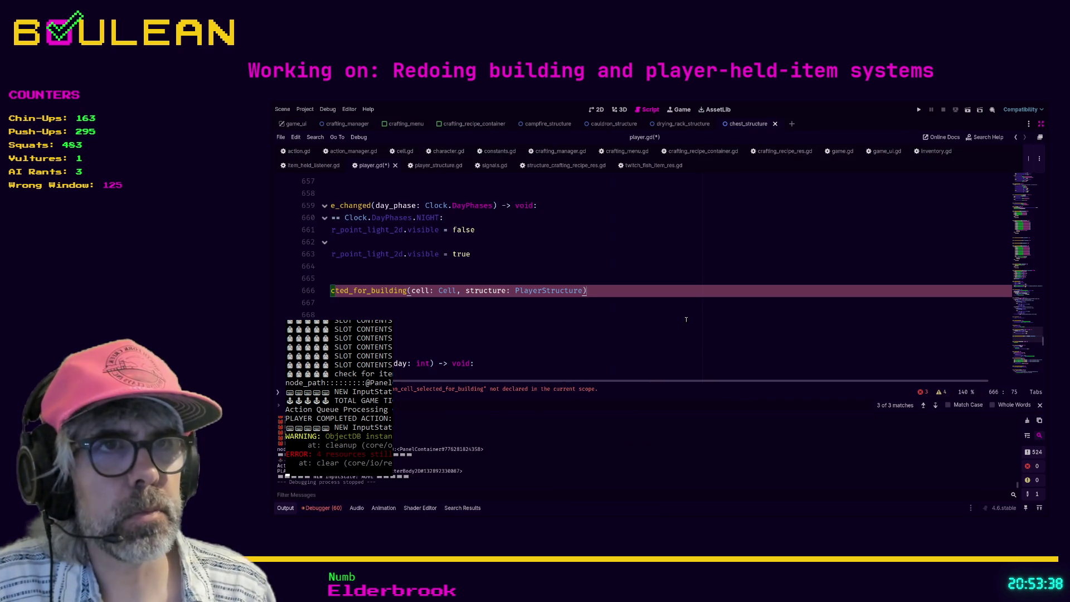
- Make the handler return void and start its body with a _set_next_action_type call
{"action": "key", "text": "Home"}
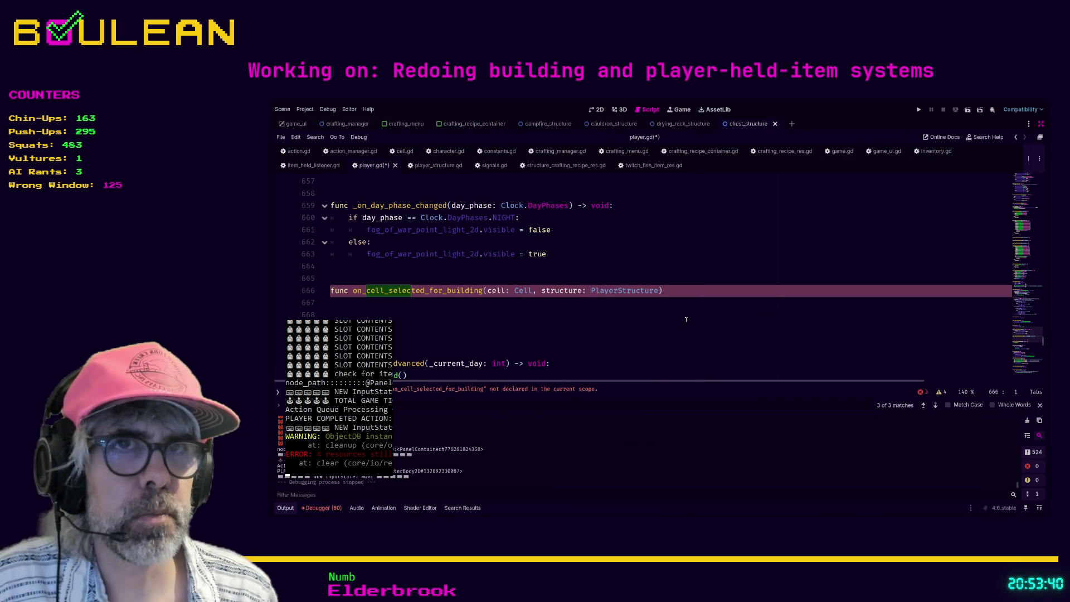
{"action": "type", "text": " -> "}
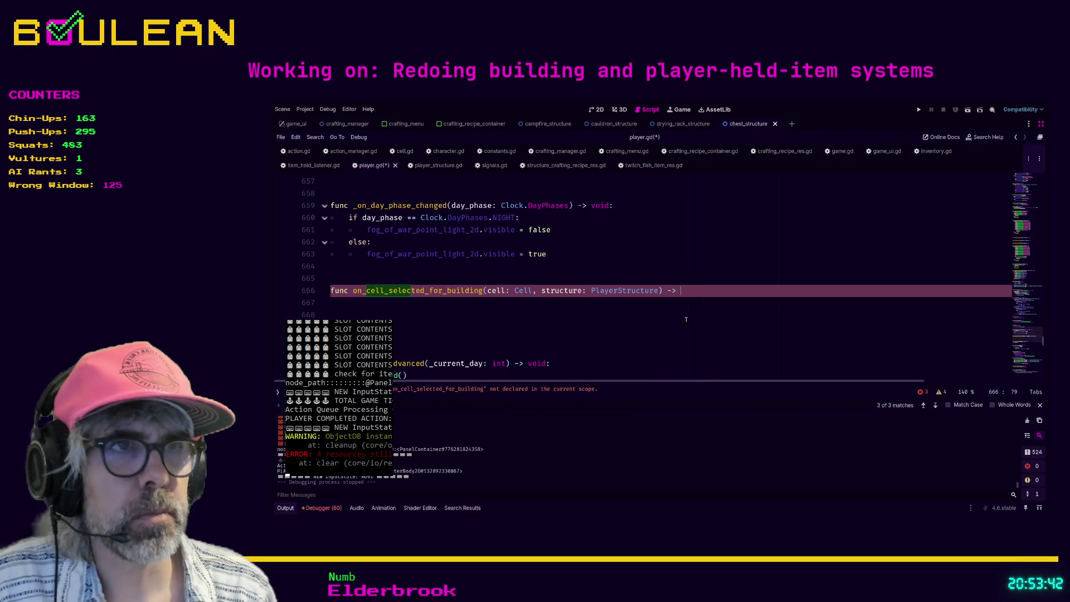
{"action": "type", "text": "void:"}
{"action": "key", "text": "Return"}
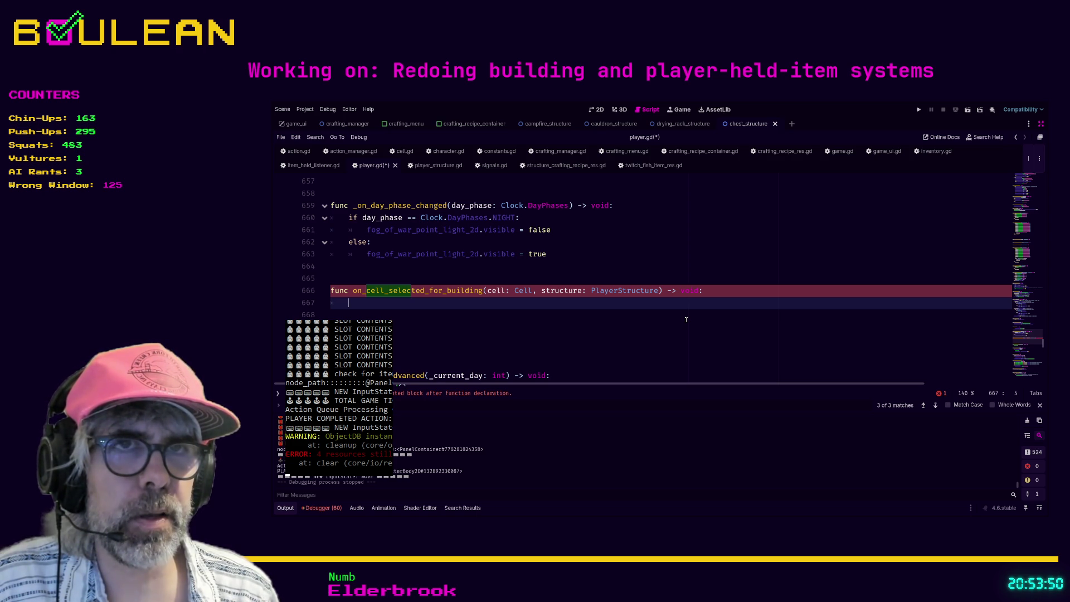
{"action": "type", "text": "_set"}
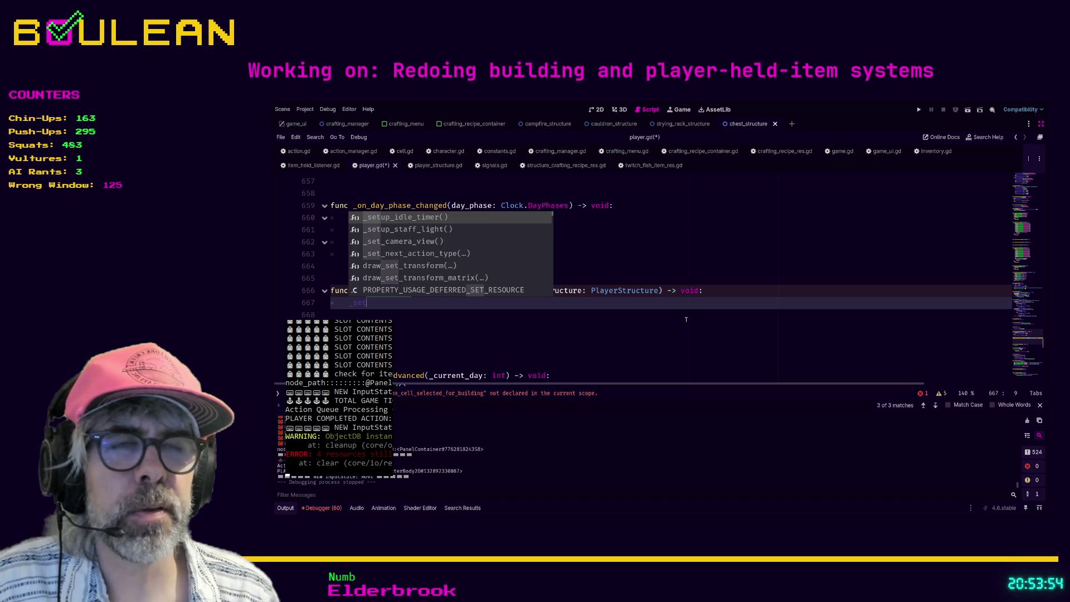
{"action": "key", "text": "Down"}
{"action": "key", "text": "Down"}
{"action": "key", "text": "Down"}
{"action": "key", "text": "Return"}
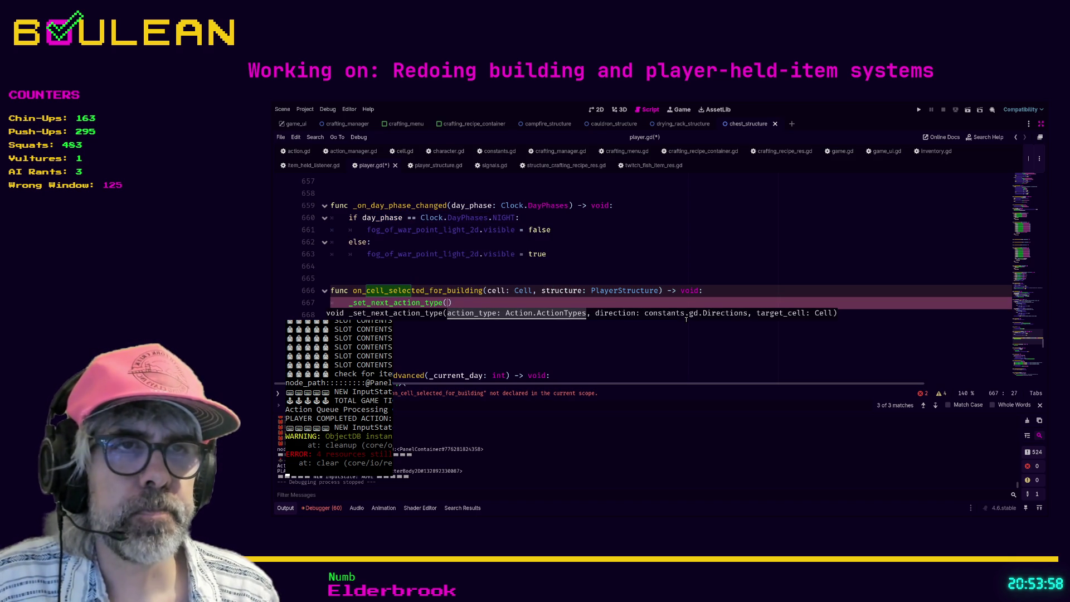
- Pass Action.ActionTypes.BUILD, direction NONE and null as the call's arguments
{"action": "type", "text": "Actions."}
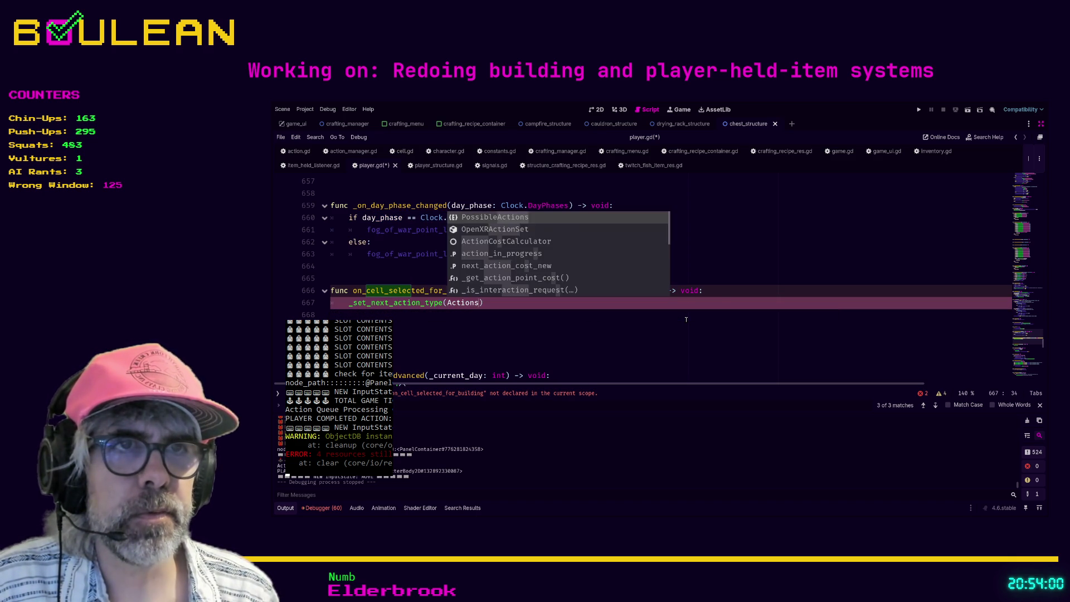
{"action": "type", "text": "BU"}
{"action": "key", "text": "BackSpace"}
{"action": "key", "text": "BackSpace"}
{"action": "key", "text": "BackSpace"}
{"action": "type", "text": ".AT"}
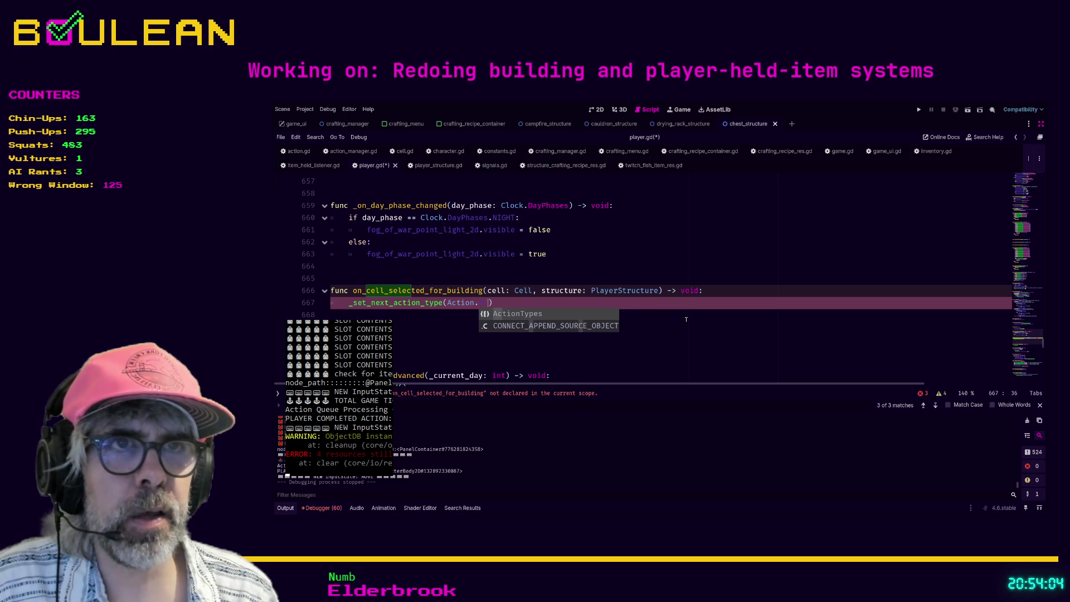
{"action": "key", "text": "Return"}
{"action": "type", "text": "."}
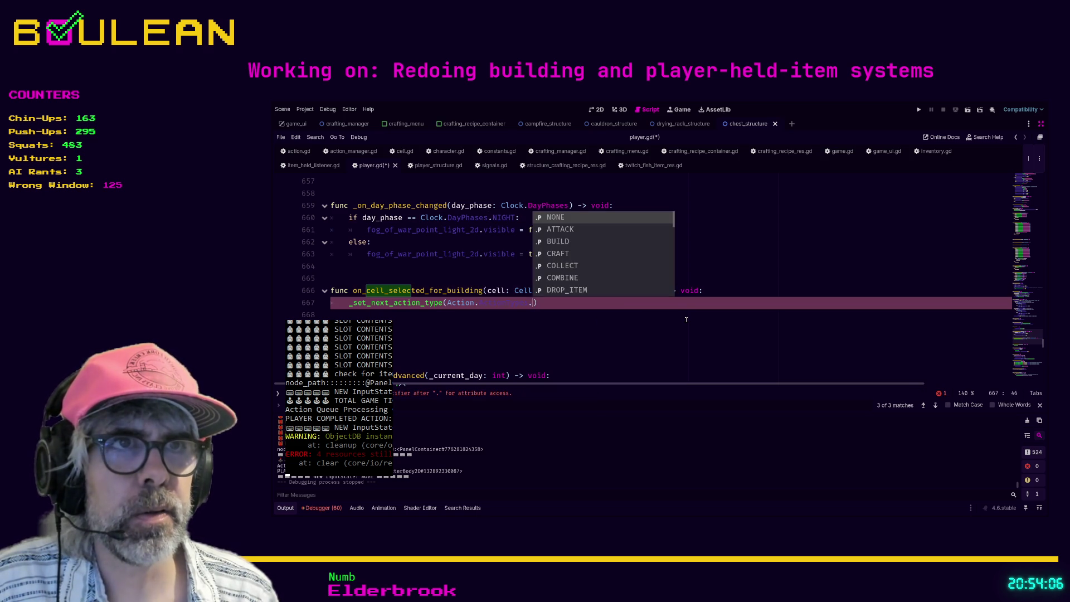
{"action": "key", "text": "Down"}
{"action": "key", "text": "Return"}
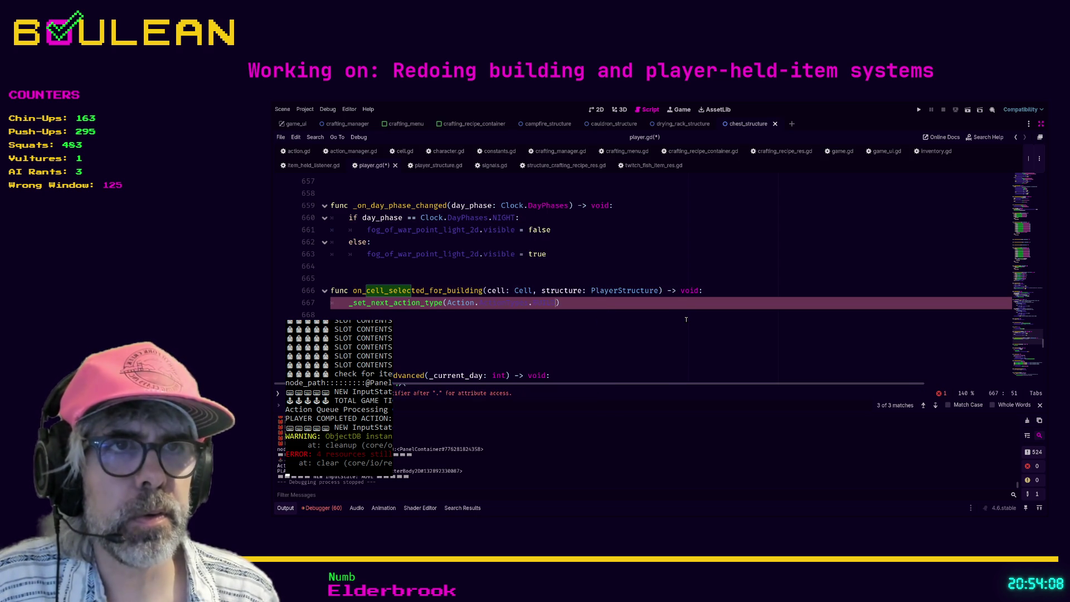
{"action": "key", "text": "BackSpace"}
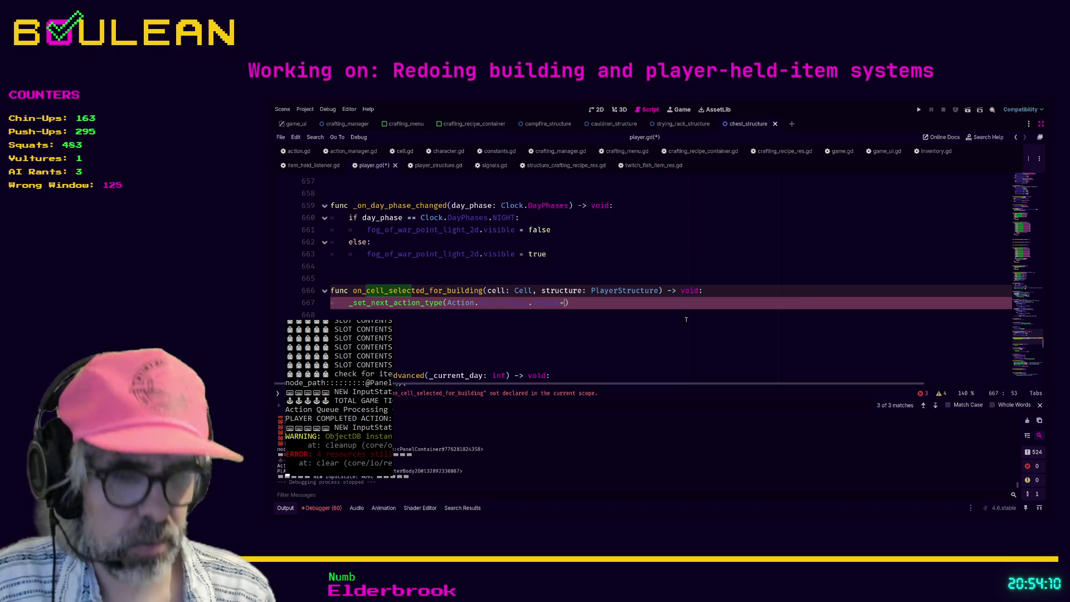
{"action": "type", "text": ","}
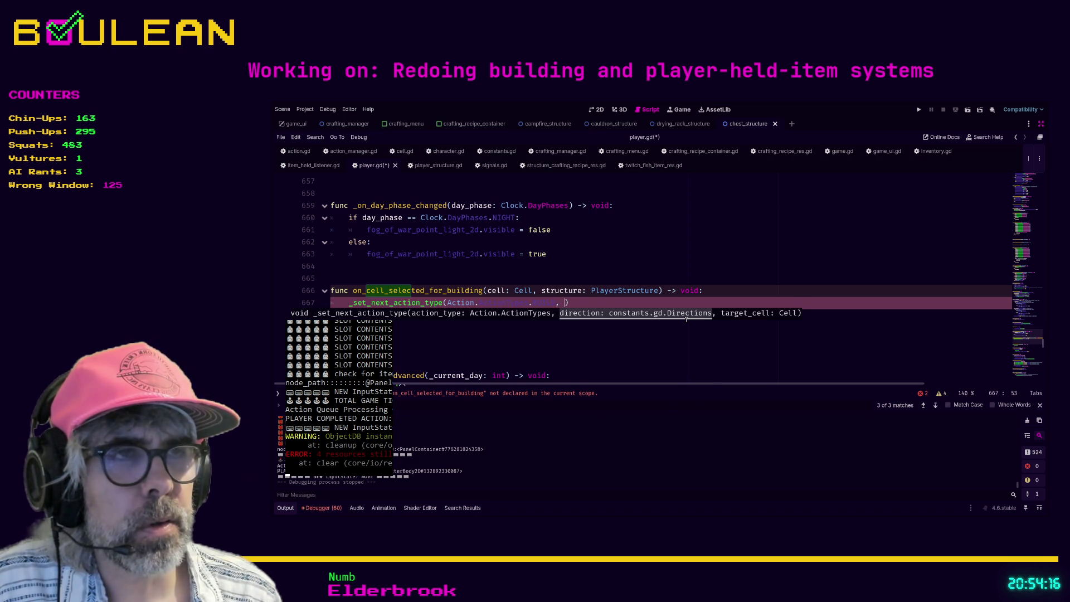
{"action": "type", "text": " Constants"}
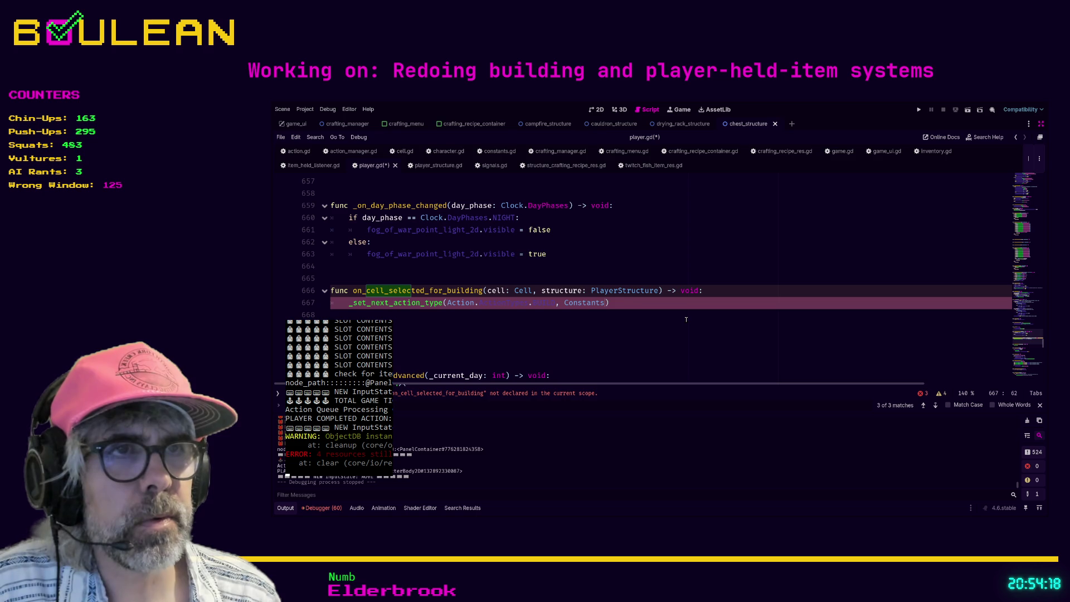
{"action": "type", "text": ".Structures.N"}
{"action": "key", "text": "Return"}
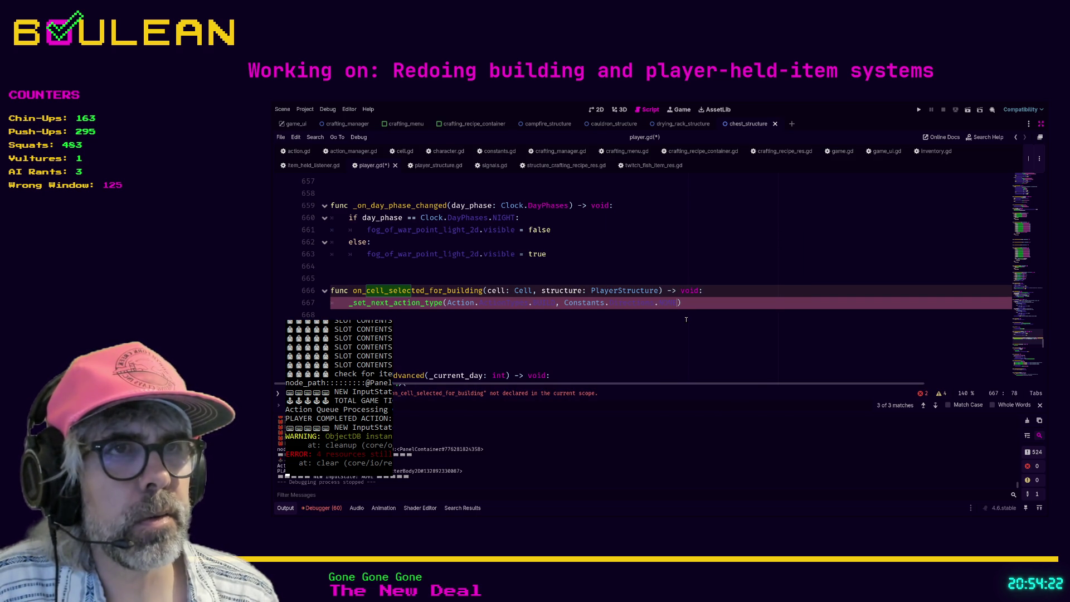
{"action": "type", "text": ", "}
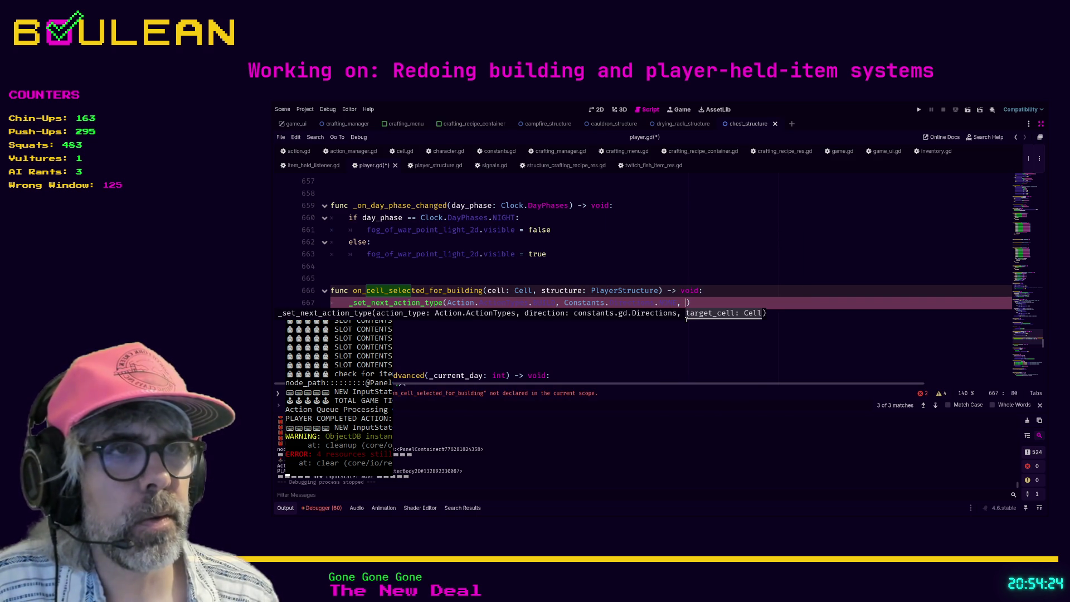
{"action": "type", "text": "null)"}
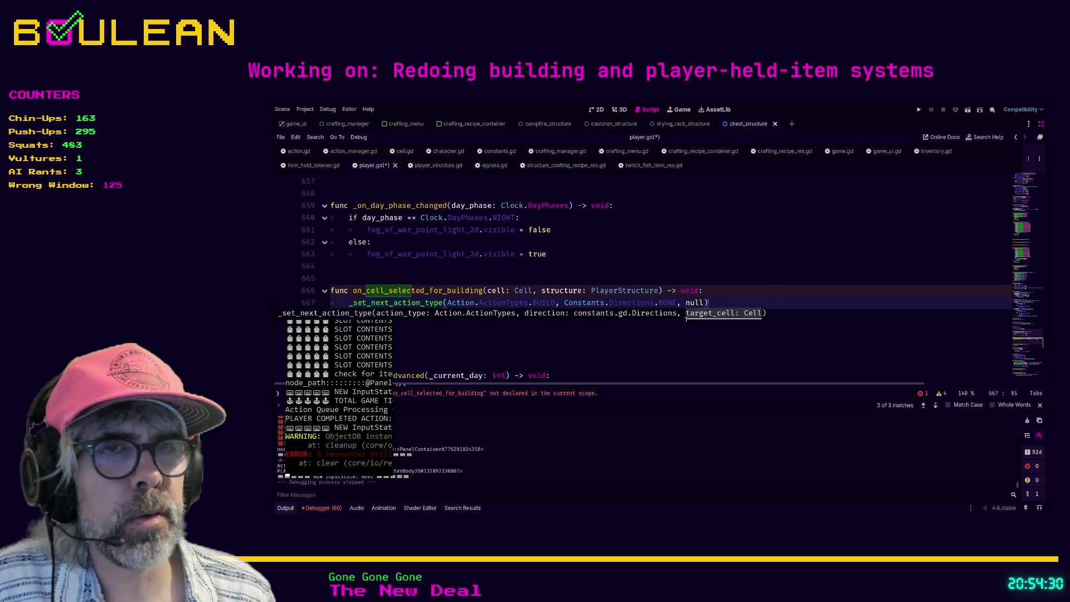
- Add an ActionManager.process_queue(structure.recipe_res.base_ap_to_build) call below the action line
{"action": "key", "text": "Return"}
{"action": "type", "text": "Action"}
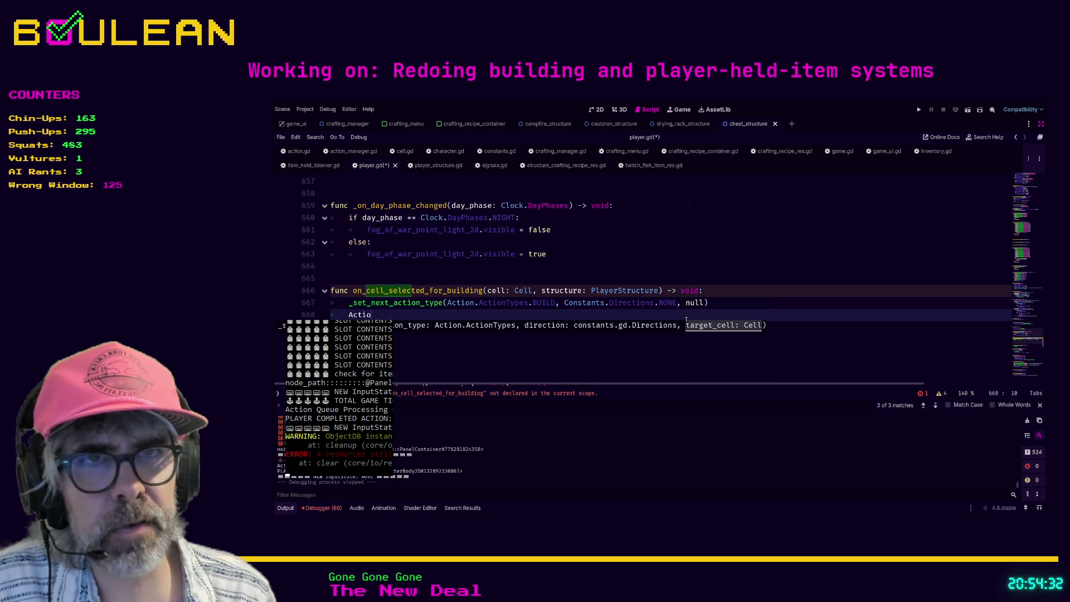
{"action": "key", "text": "Down"}
{"action": "key", "text": "Down"}
{"action": "key", "text": "Down"}
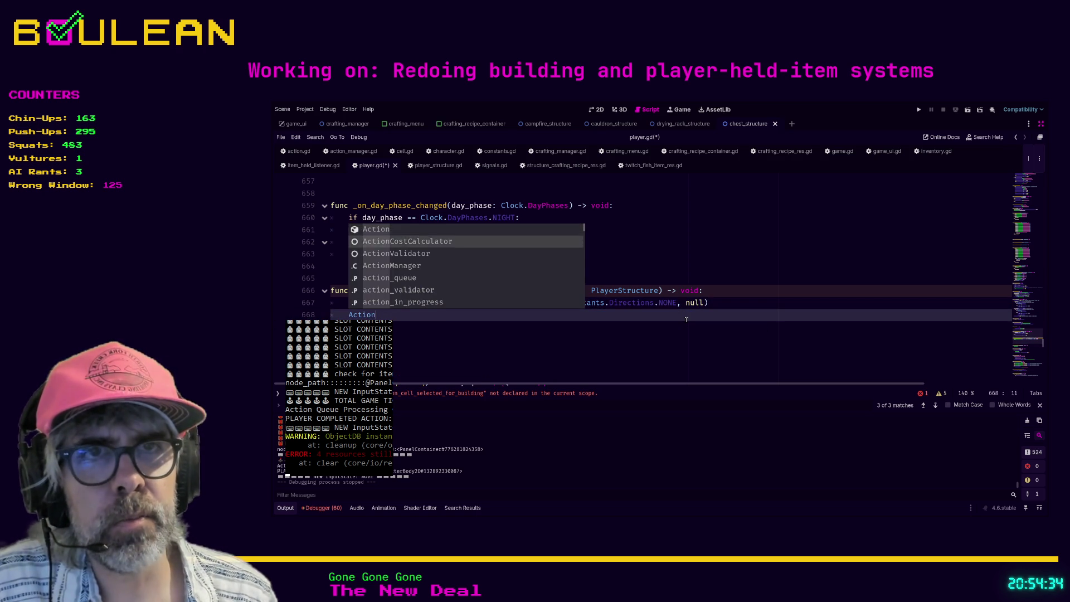
{"action": "key", "text": "Return"}
{"action": "type", "text": "."}
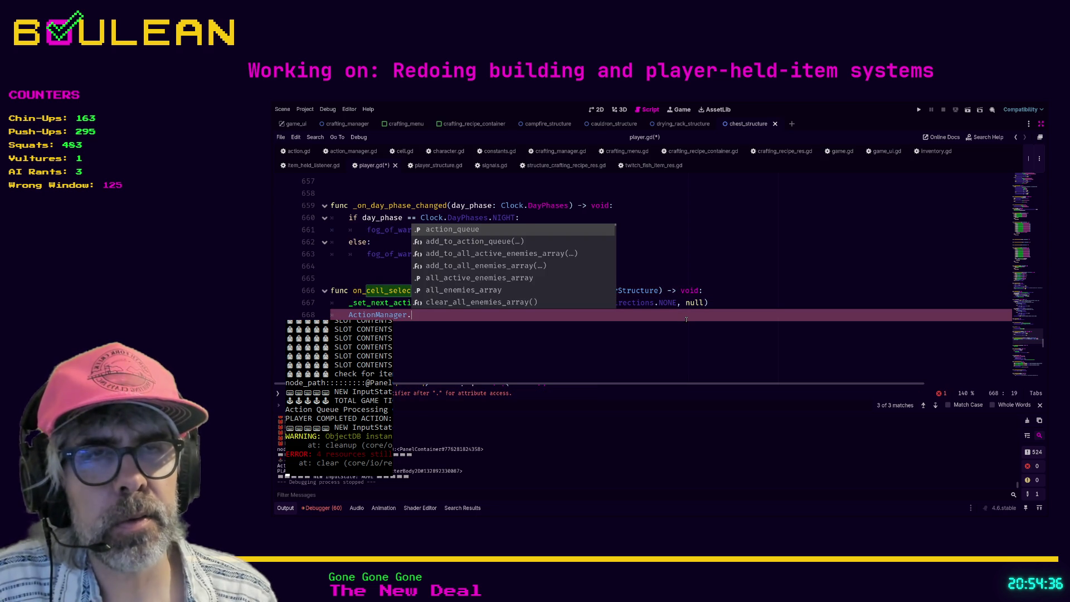
{"action": "type", "text": "pro"}
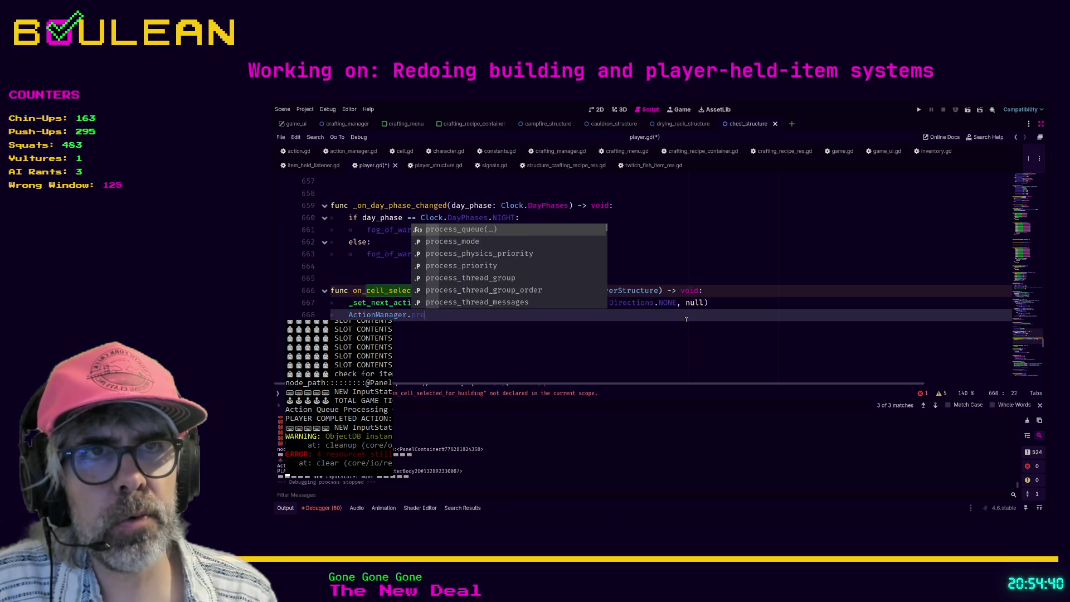
{"action": "key", "text": "Return"}
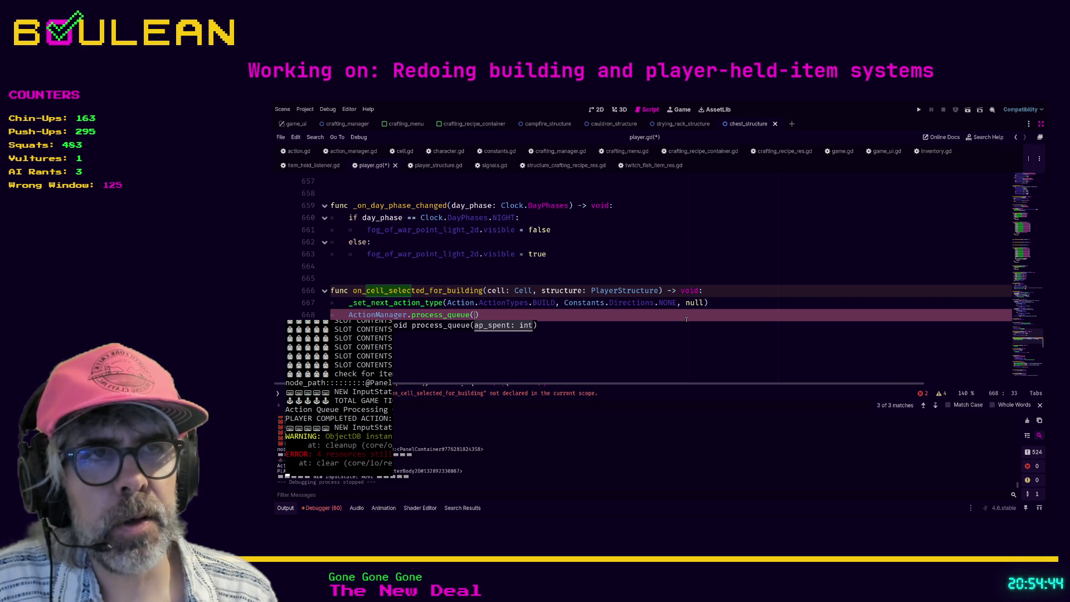
{"action": "type", "text": "structure"}
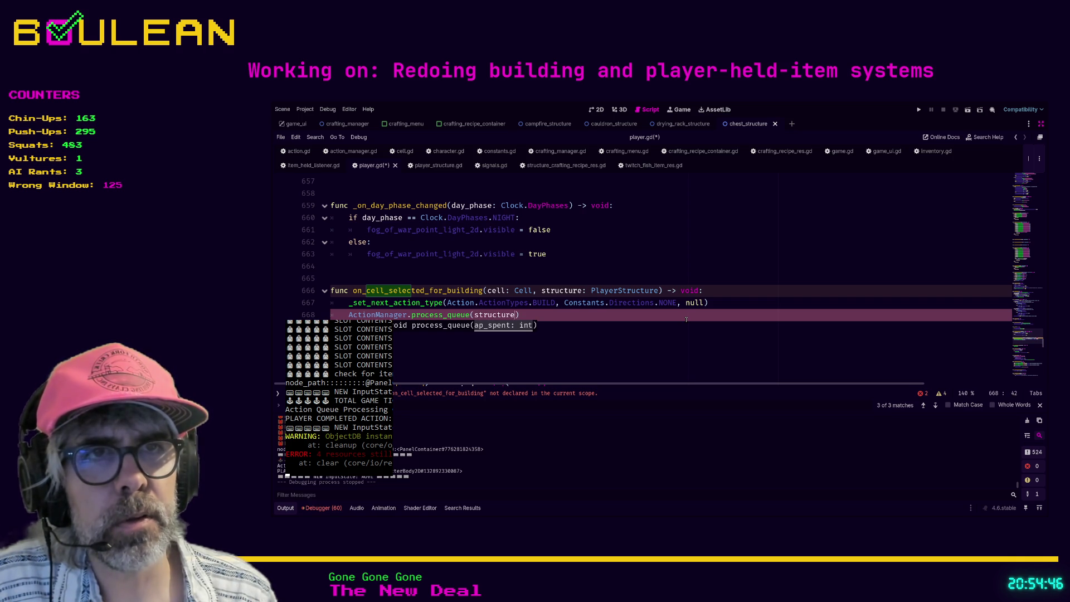
{"action": "type", "text": "."}
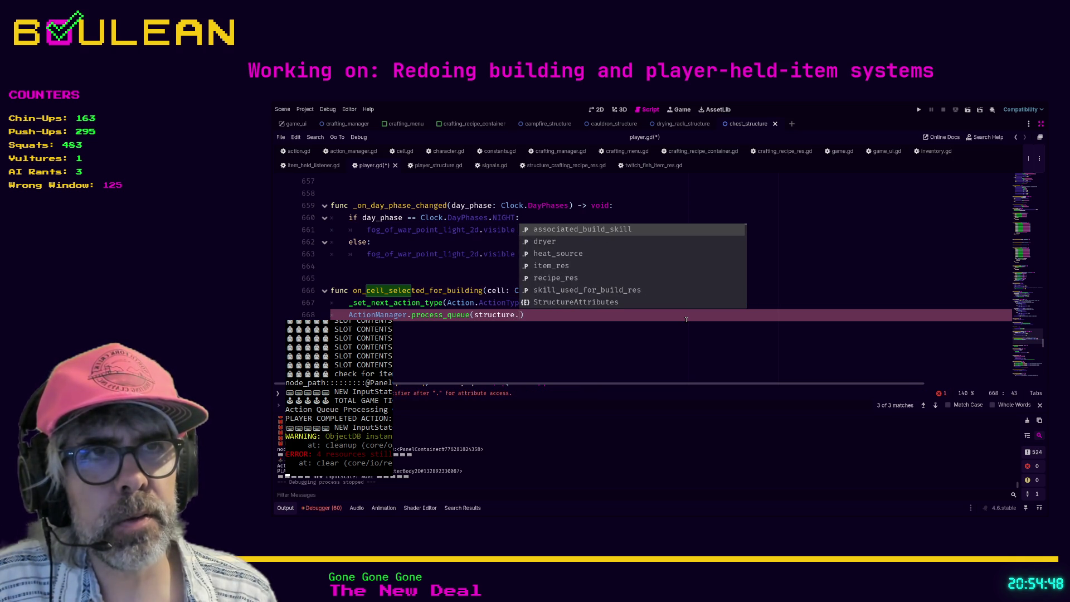
{"action": "type", "text": "rec"}
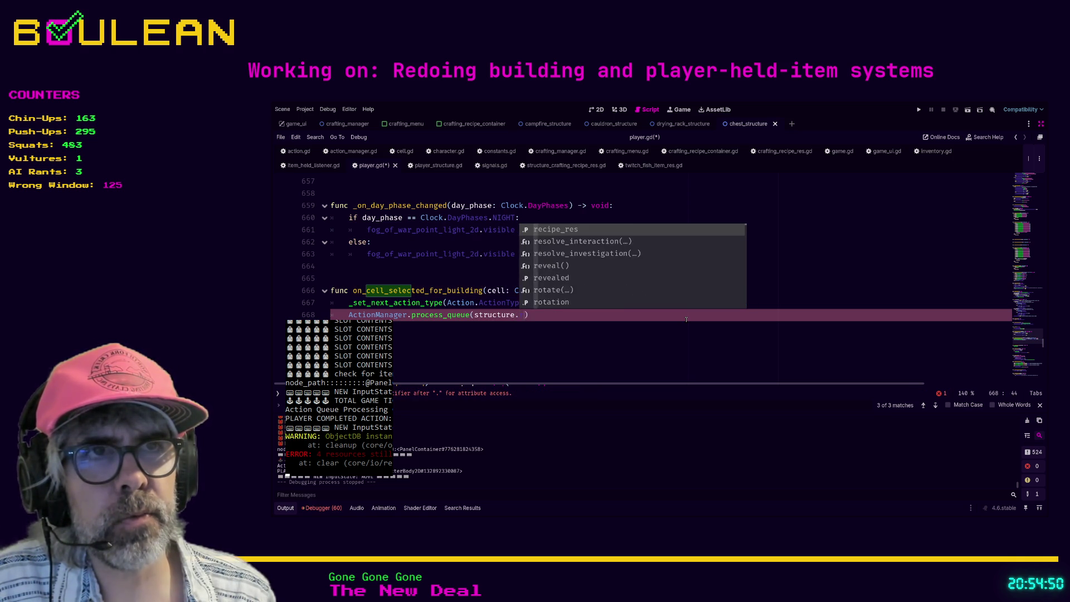
{"action": "key", "text": "Return"}
{"action": "type", "text": "."}
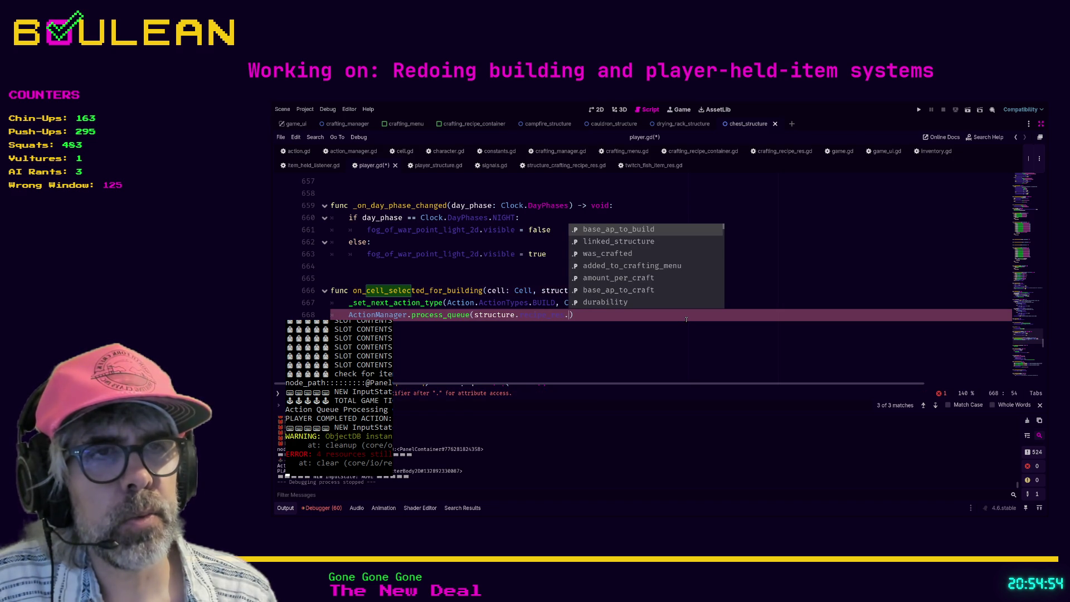
{"action": "key", "text": "Return"}
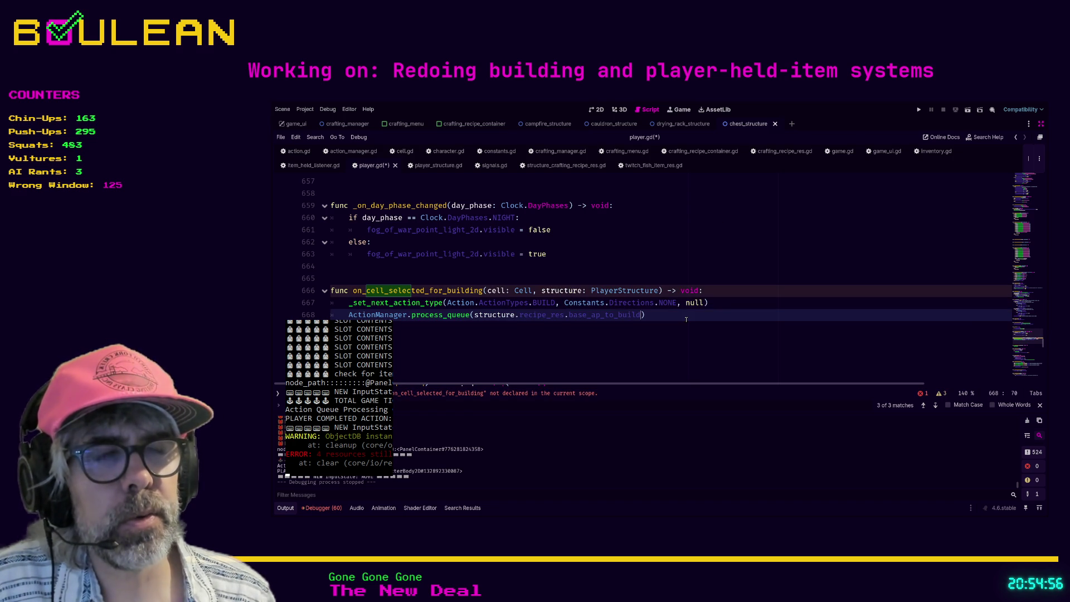
- Tidy the blank lines below the queue call and save player.gd
{"action": "key", "text": "End"}
{"action": "key", "text": "Return"}
{"action": "key", "text": "Return"}
{"action": "key", "text": "BackSpace"}
{"action": "key", "text": "Down"}
{"action": "key", "text": "Up"}
{"action": "key", "text": "Down"}
{"action": "key", "text": "ctrl+s"}
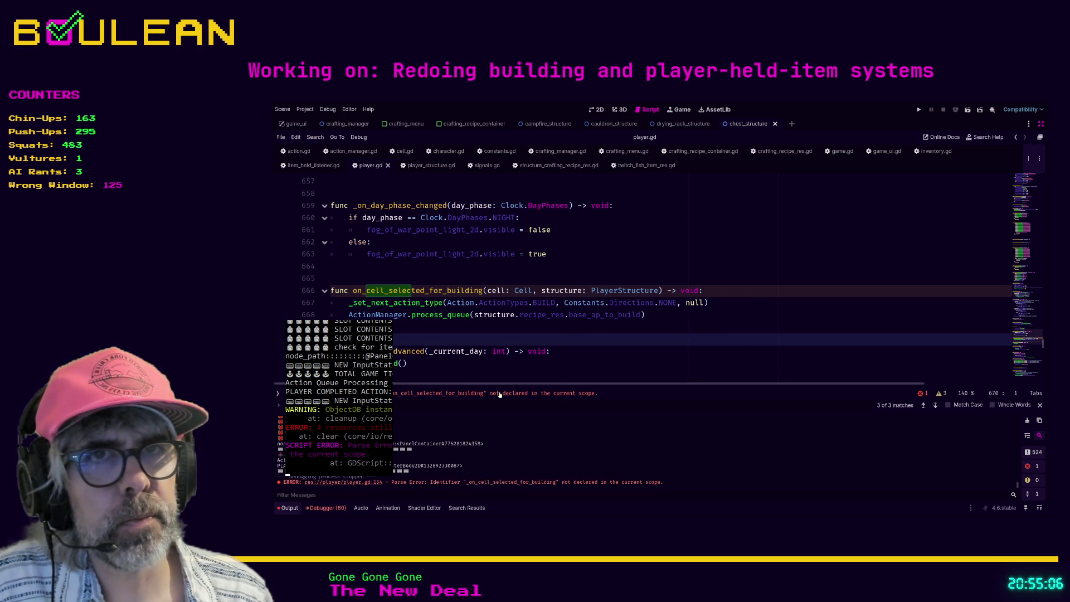
- Rename the handler to _on_cell_selected_for_building and save the script again
{"action": "left_click", "coordinate": [353, 291]}
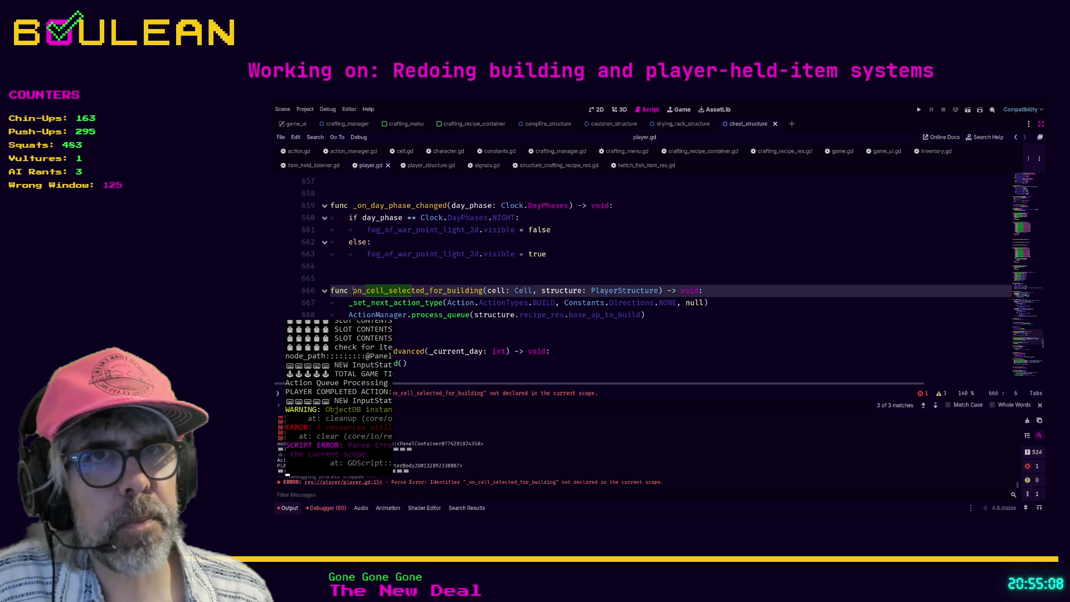
{"action": "type", "text": "_"}
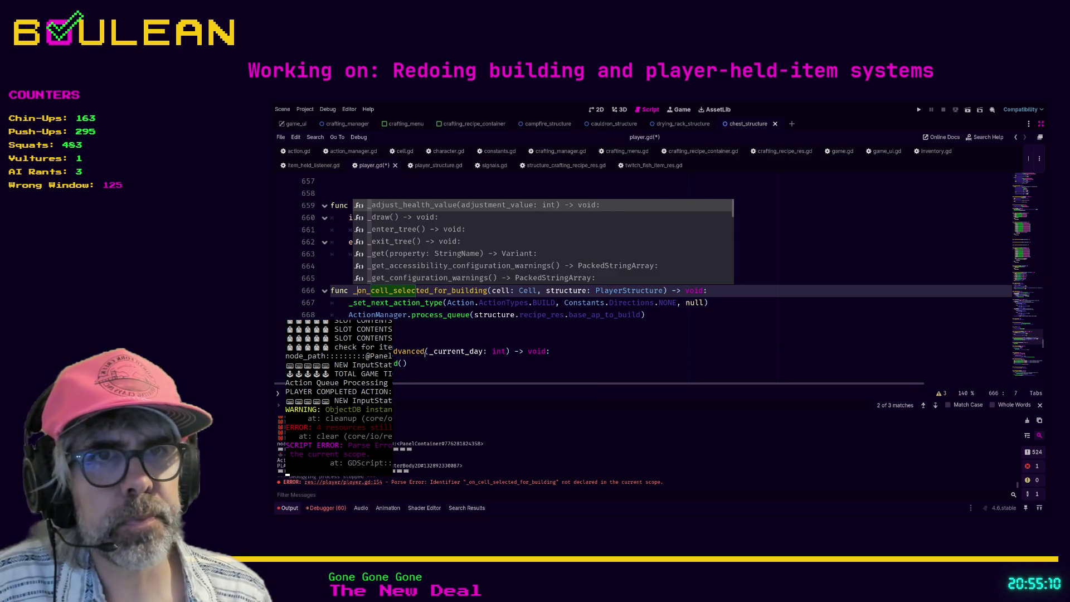
{"action": "left_click", "coordinate": [444, 368]}
{"action": "key", "text": "ctrl+s"}
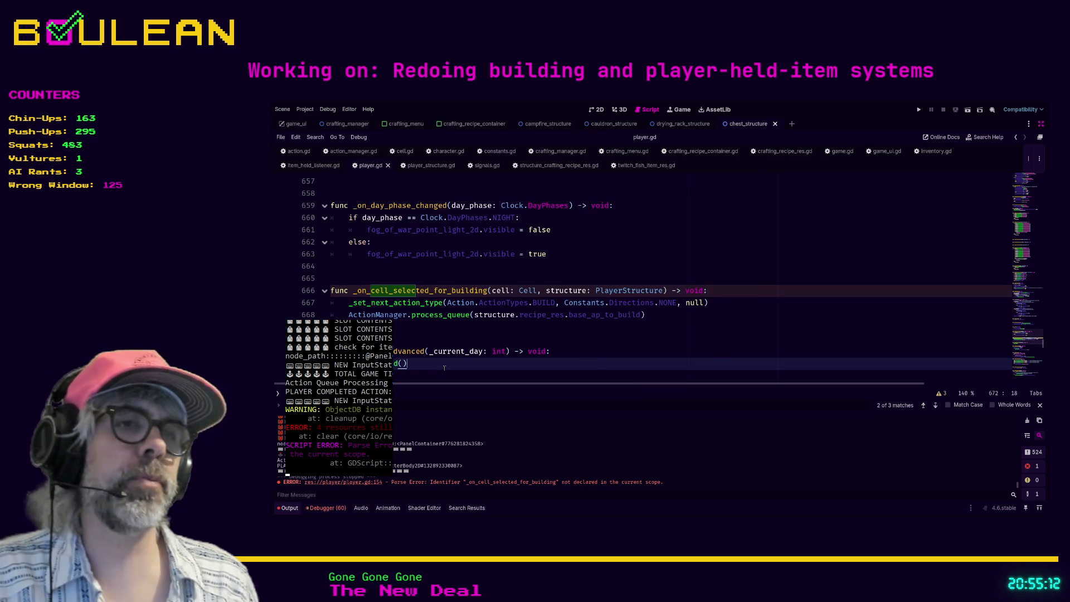
- Run the game, chop the tree and collect the log, then craft a Campfire from the crafting menu
{"action": "key", "text": "F5"}
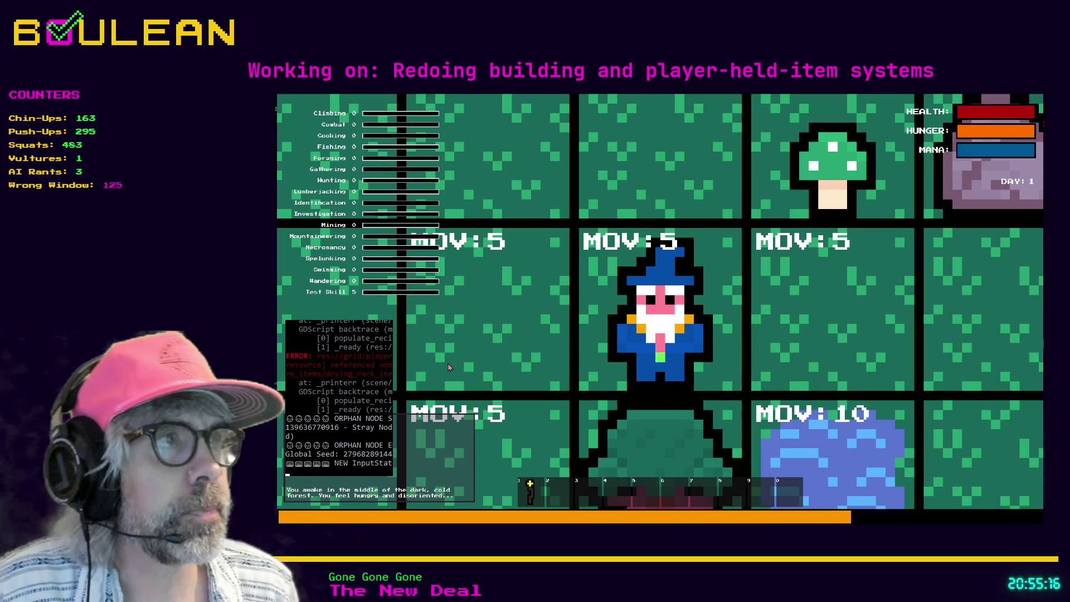
{"action": "key", "text": "Down"}
{"action": "key", "text": "Down"}
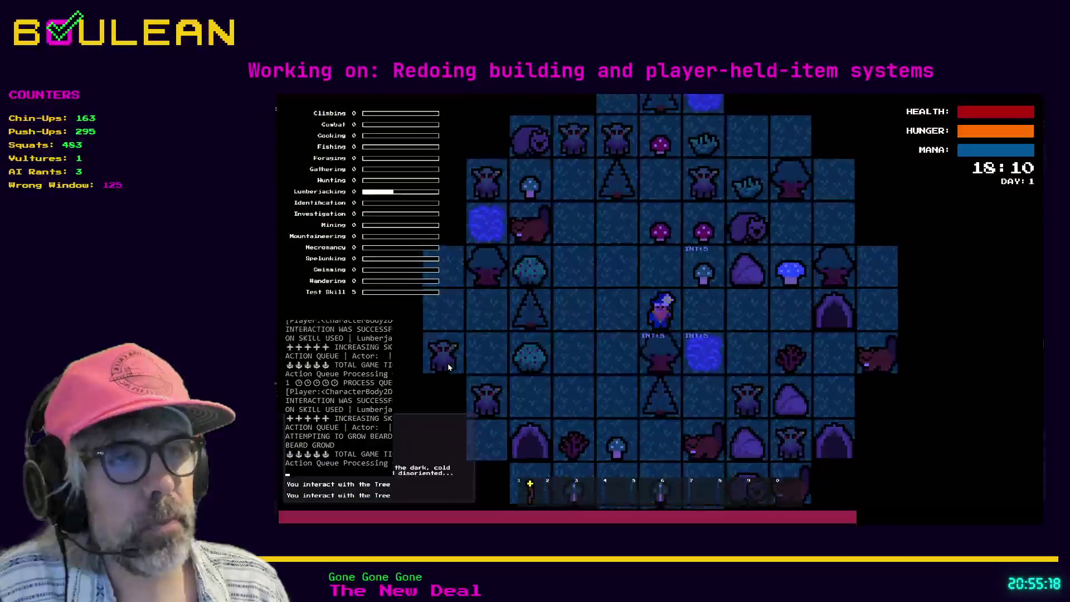
{"action": "key", "text": "Down"}
{"action": "key", "text": "Down"}
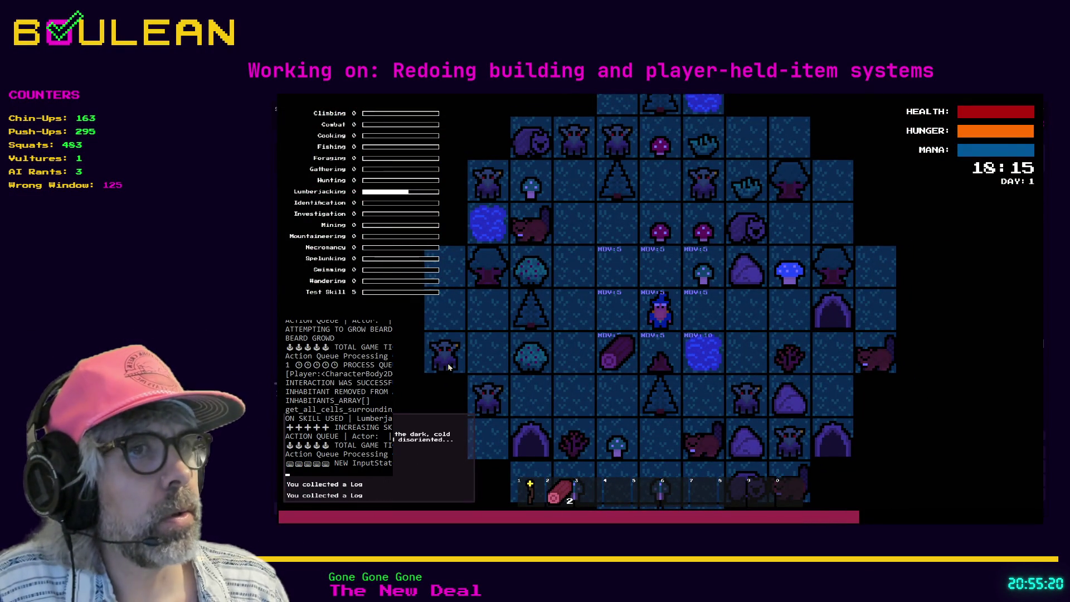
{"action": "key", "text": "Down"}
{"action": "key", "text": "Left"}
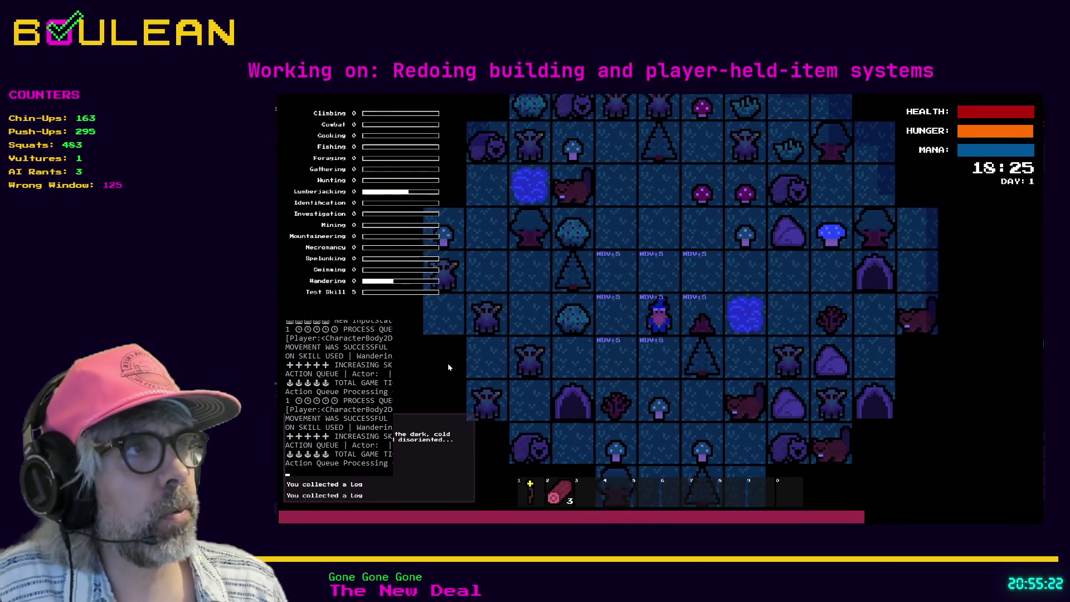
{"action": "key", "text": "c"}
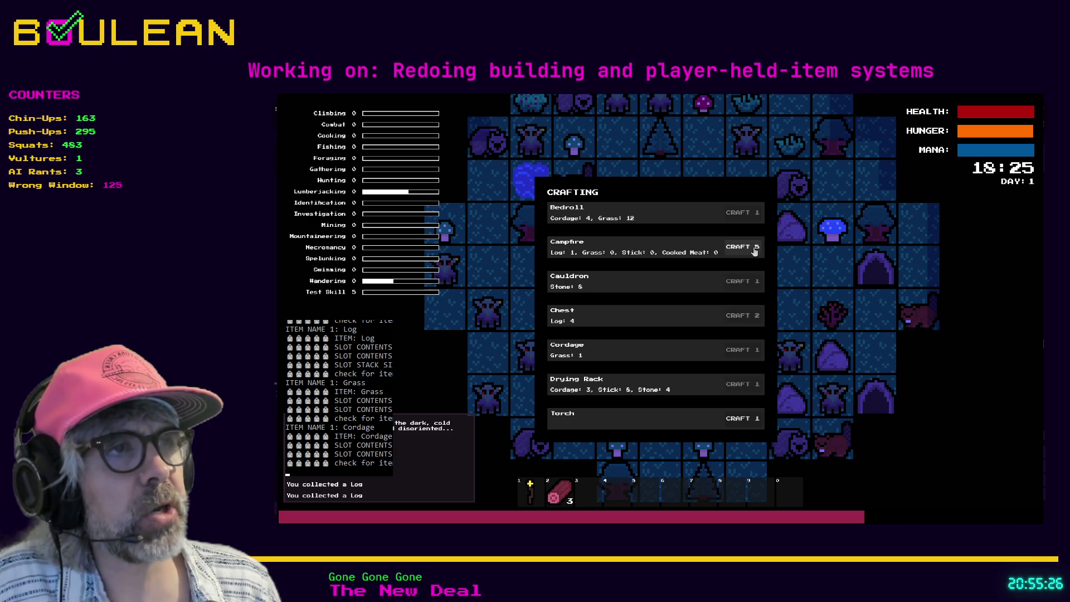
{"action": "left_click", "coordinate": [743, 249]}
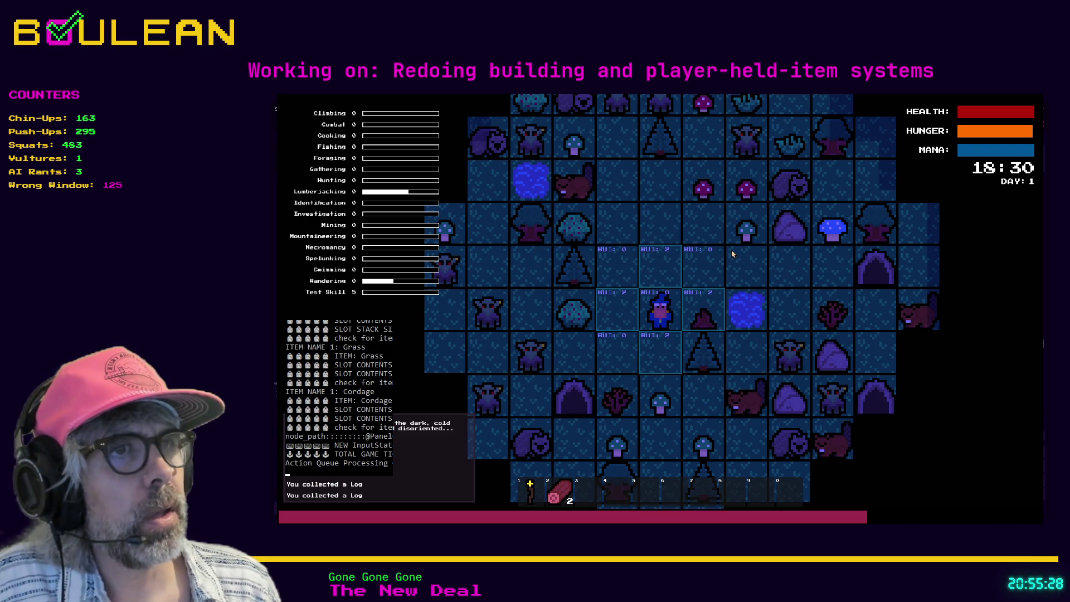
- Pick a BUI tile beside the wizard to place the Campfire
{"action": "left_click", "coordinate": [700, 303]}
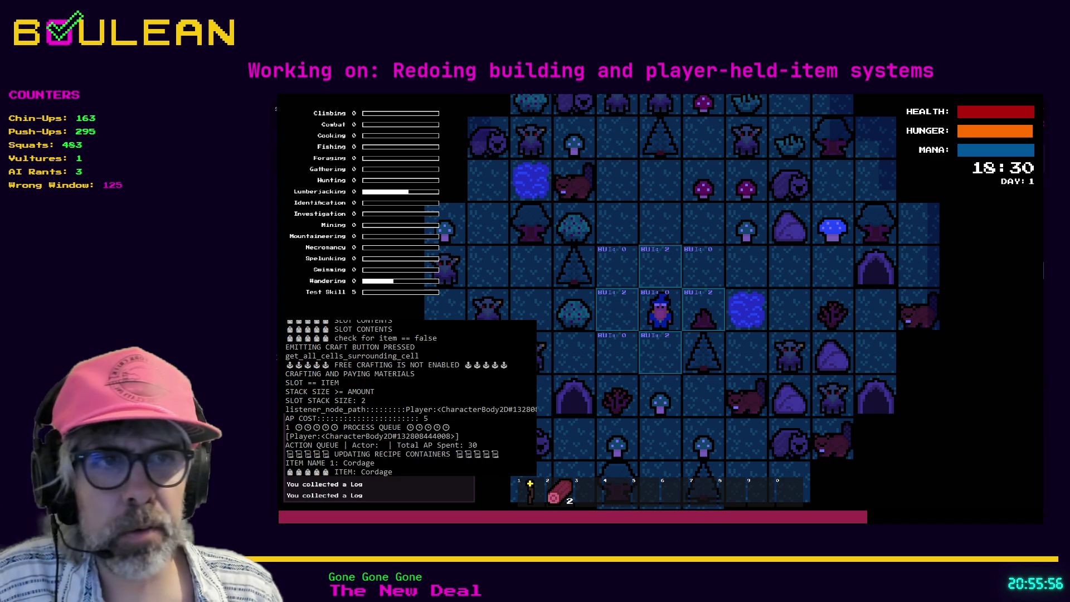
{"action": "key", "text": "b"}
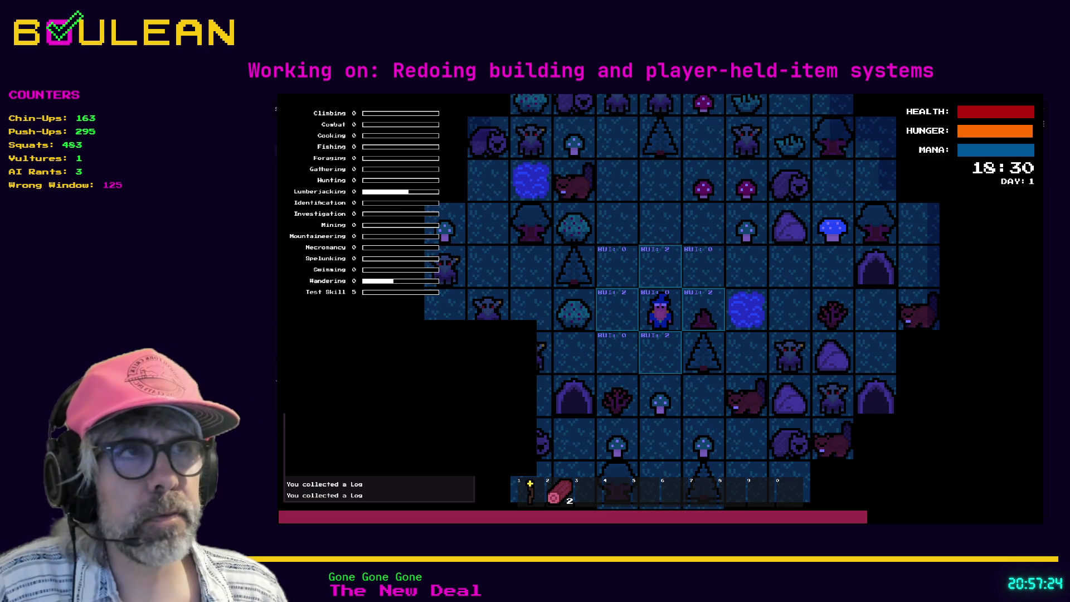
- Stop the game, filter FileSystem by 'ca', and open campfire_structure.tscn
{"action": "key", "text": "F8"}
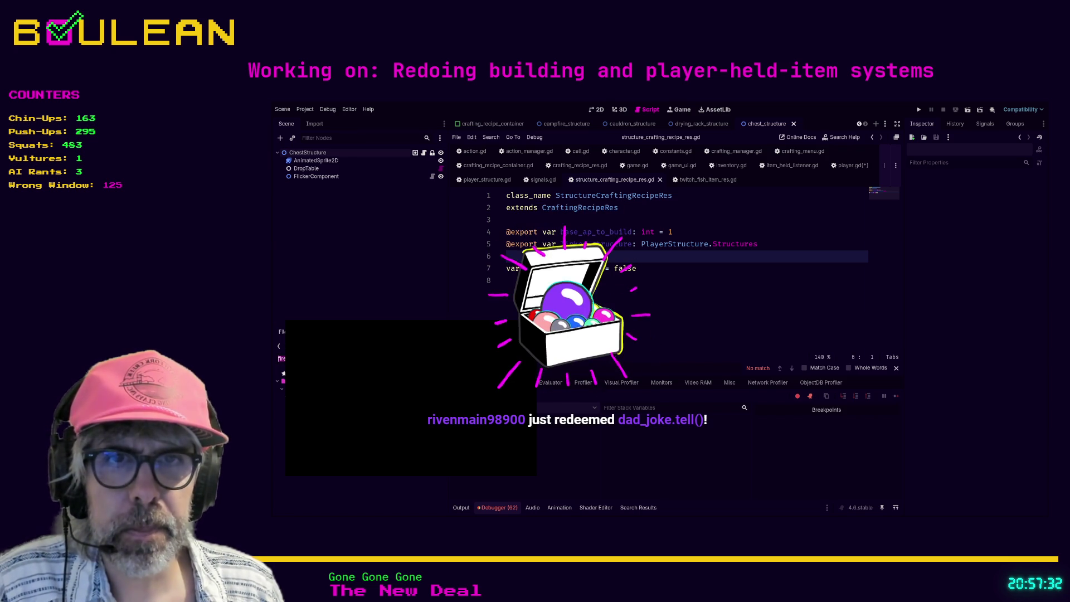
{"action": "type", "text": "ca"}
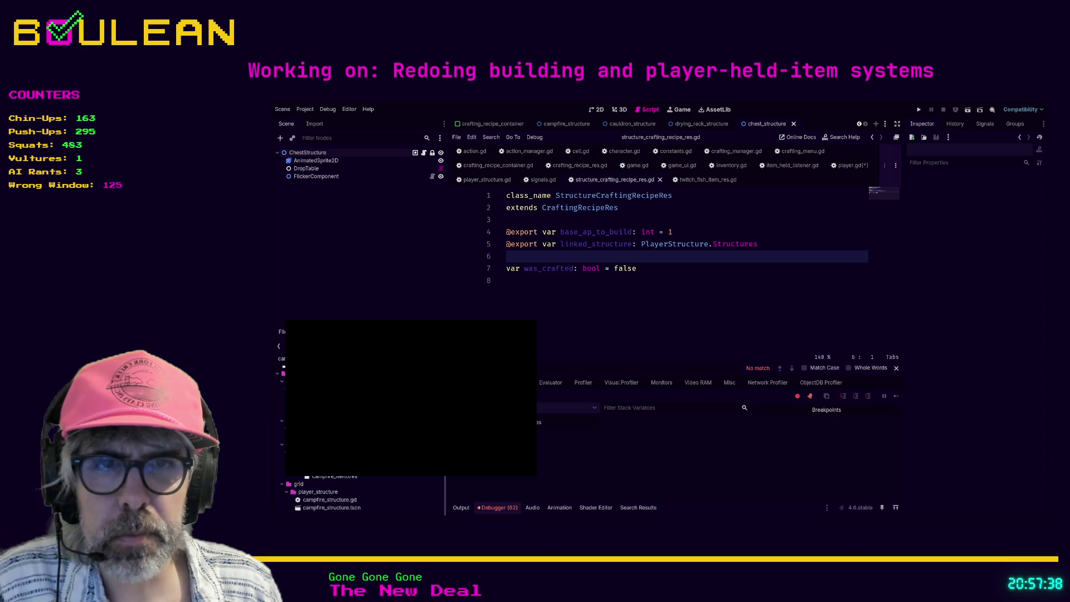
{"action": "double_click", "coordinate": [334, 508]}
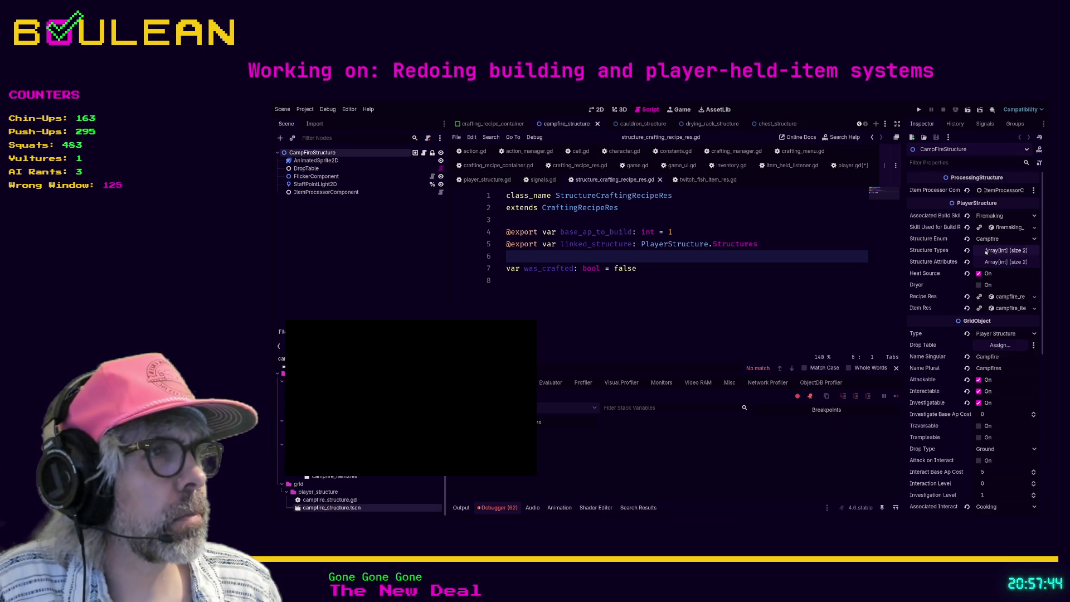
- Scroll through the campfire structure's Inspector to review its Recipe Res and Item Res properties
{"action": "scroll", "coordinate": [1002, 281], "scroll_direction": "down", "scroll_amount": 2}
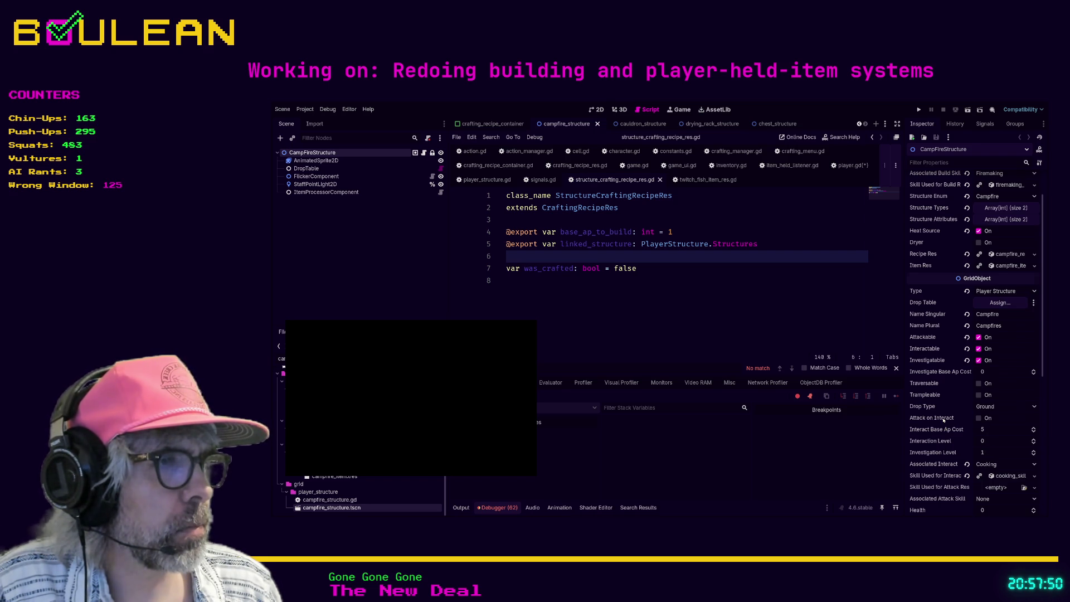
{"action": "scroll", "coordinate": [948, 422], "scroll_direction": "down", "scroll_amount": 1}
{"action": "scroll", "coordinate": [949, 421], "scroll_direction": "up", "scroll_amount": 3}
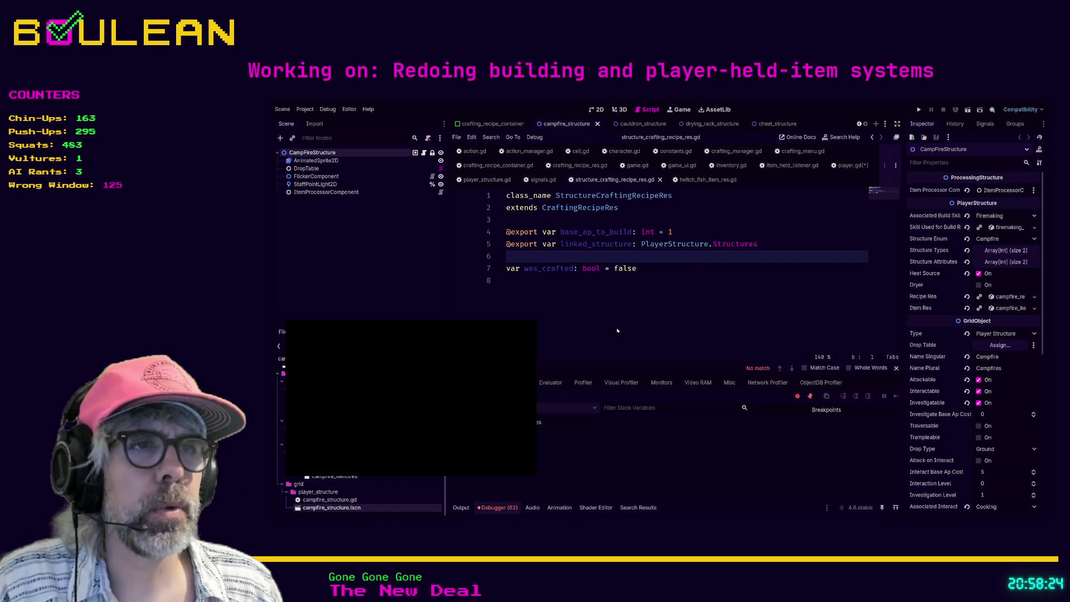
{"action": "scroll", "coordinate": [614, 330], "scroll_direction": "down", "scroll_amount": 1}
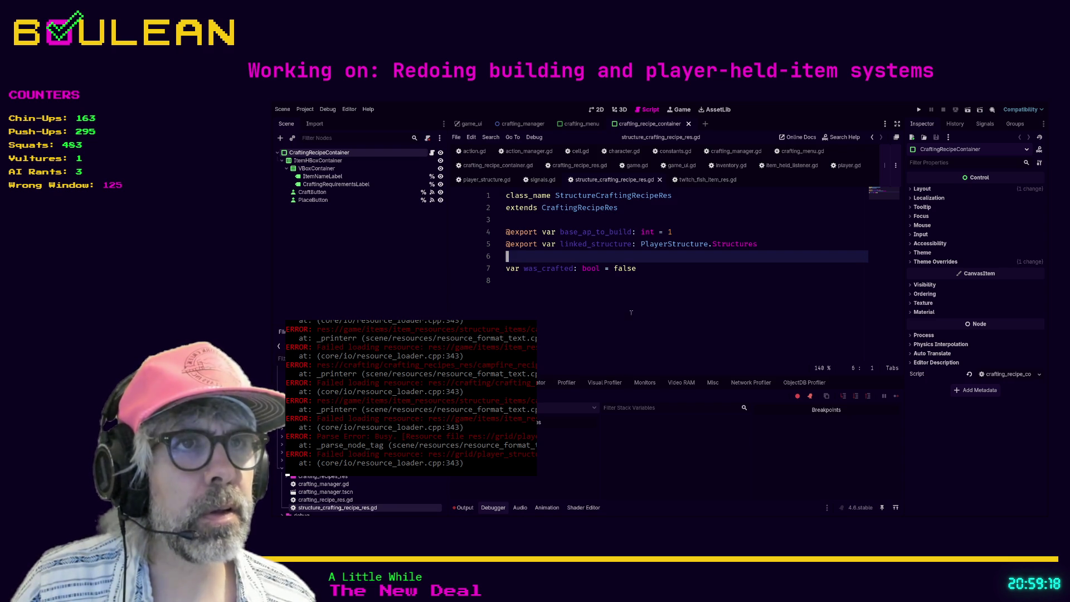
- Review the recipe script and the Structures enum, then close player_structure.gd and switch to action.gd
{"action": "left_click", "coordinate": [582, 295]}
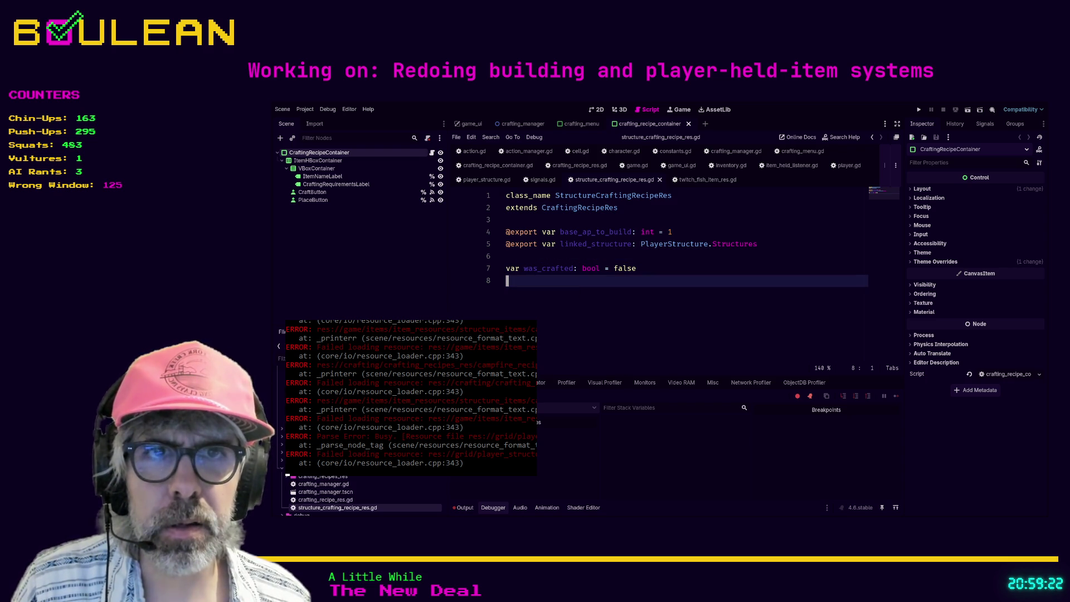
{"action": "scroll", "coordinate": [363, 496], "scroll_direction": "down", "scroll_amount": 5}
{"action": "type", "text": "campfire"}
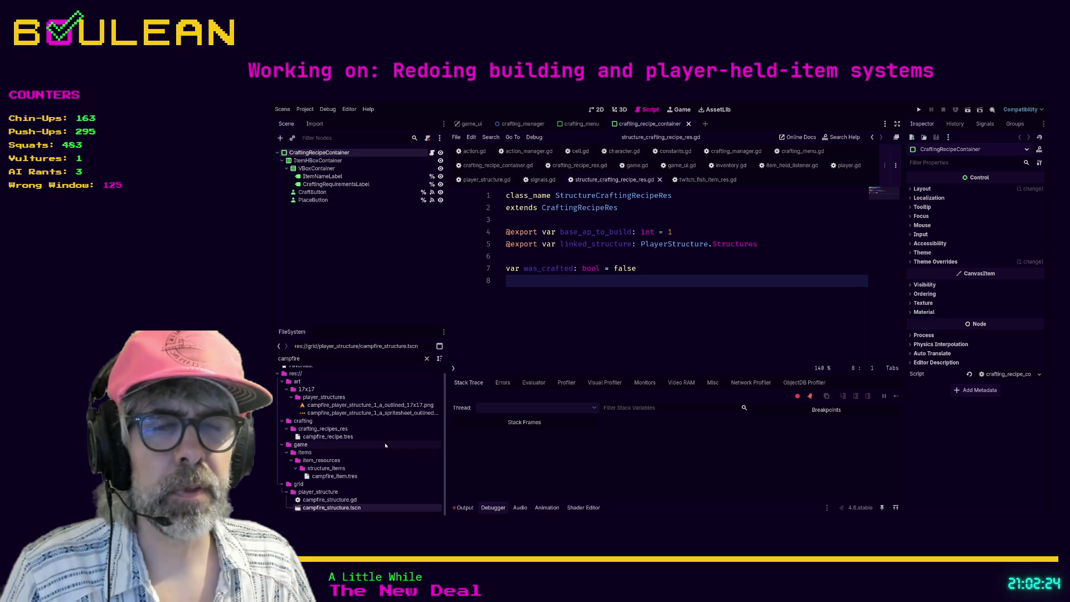
{"action": "scroll", "coordinate": [352, 490], "scroll_direction": "up", "scroll_amount": 1}
{"action": "scroll", "coordinate": [352, 490], "scroll_direction": "down", "scroll_amount": 1}
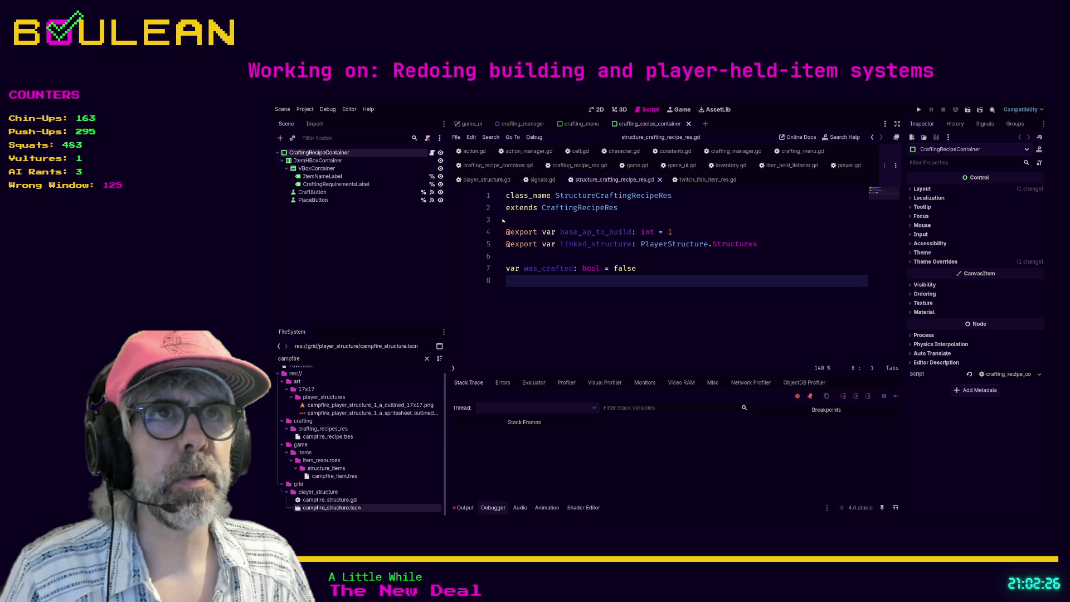
{"action": "left_click", "coordinate": [507, 181]}
{"action": "left_click", "coordinate": [516, 179]}
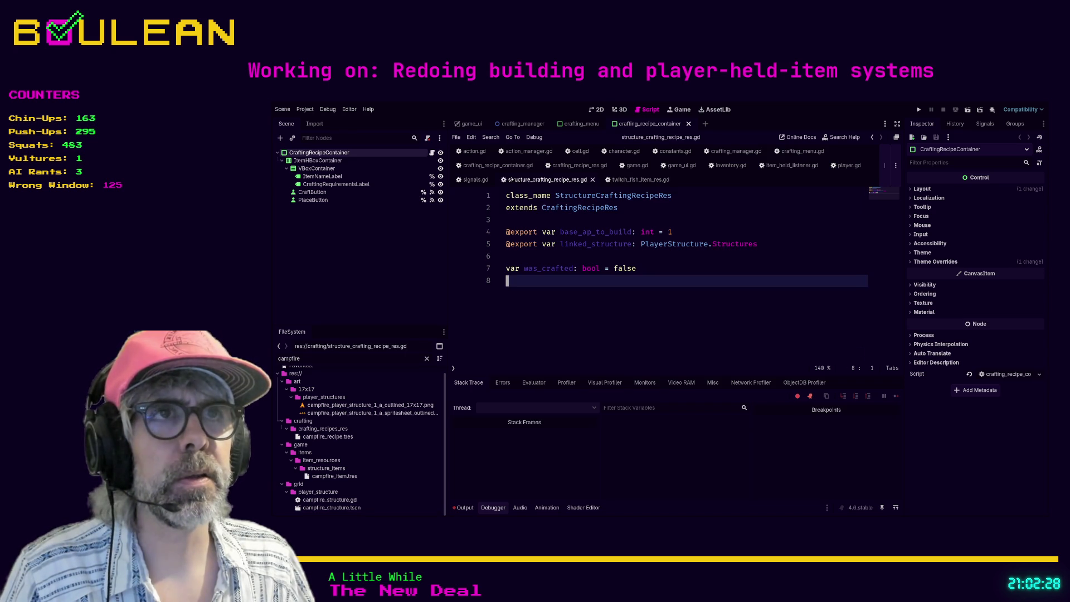
{"action": "left_click", "coordinate": [476, 152]}
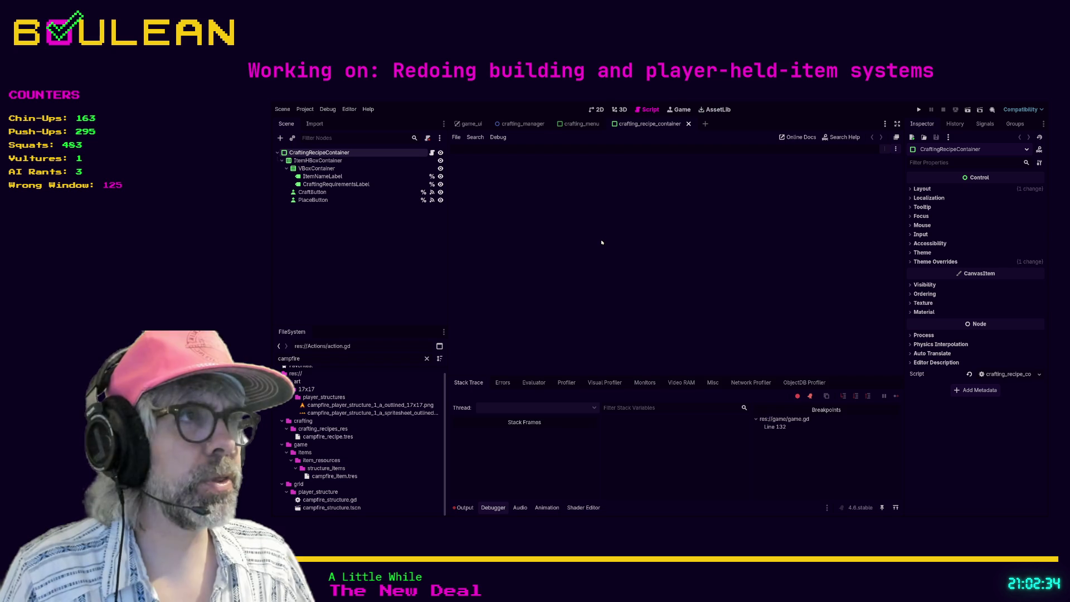
- Close the crafting_recipe_container, crafting_menu, crafting_manager and game_ui scenes
{"action": "left_click", "coordinate": [319, 508]}
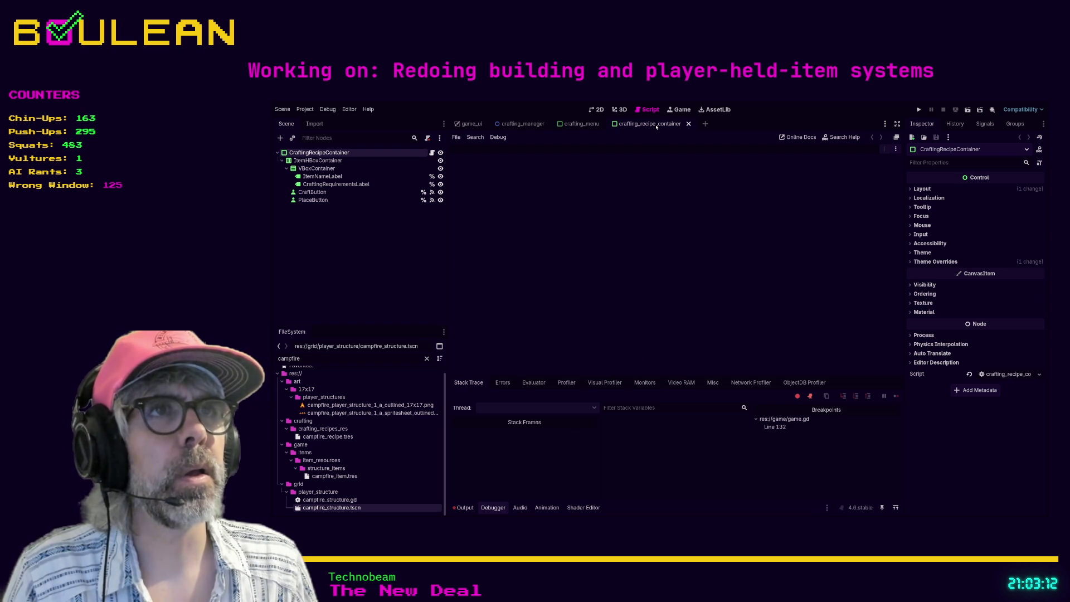
{"action": "left_click", "coordinate": [689, 124]}
{"action": "left_click", "coordinate": [600, 127]}
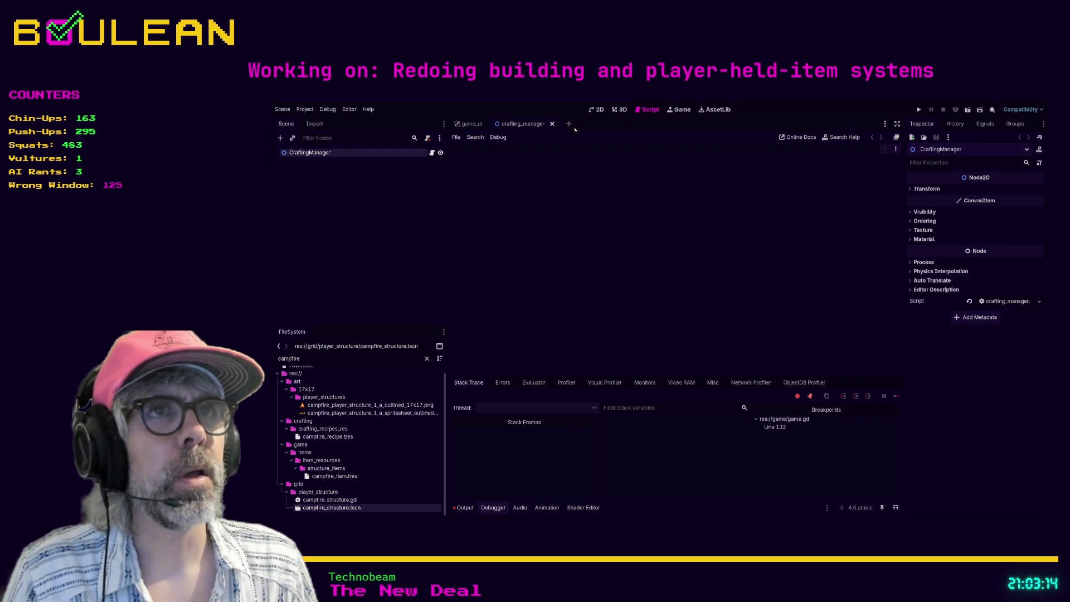
{"action": "left_click", "coordinate": [552, 123]}
{"action": "left_click", "coordinate": [489, 124]}
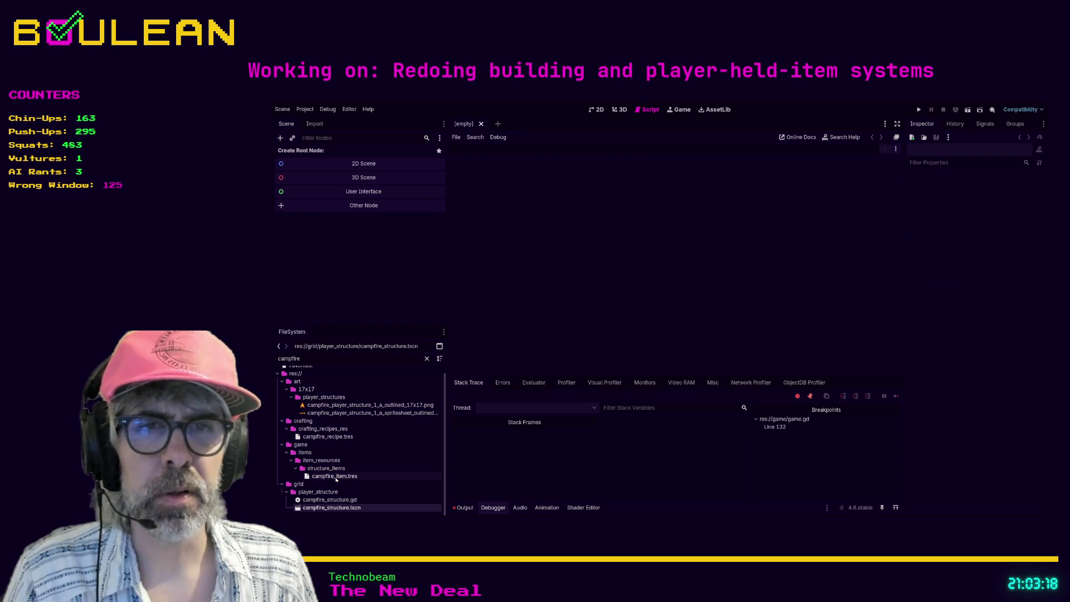
{"action": "left_click", "coordinate": [336, 477]}
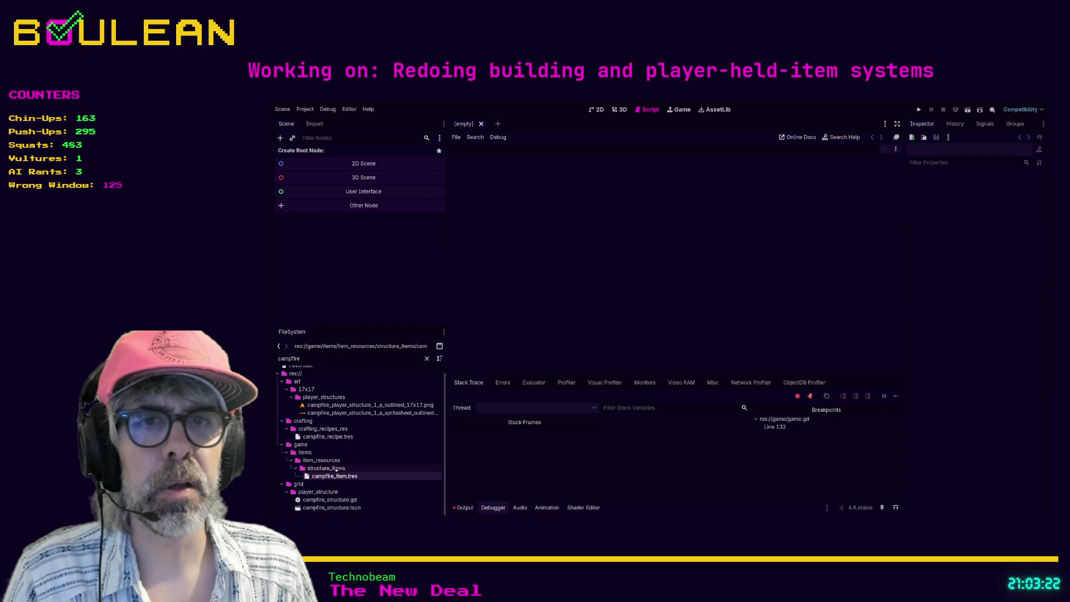
{"action": "left_click", "coordinate": [330, 439]}
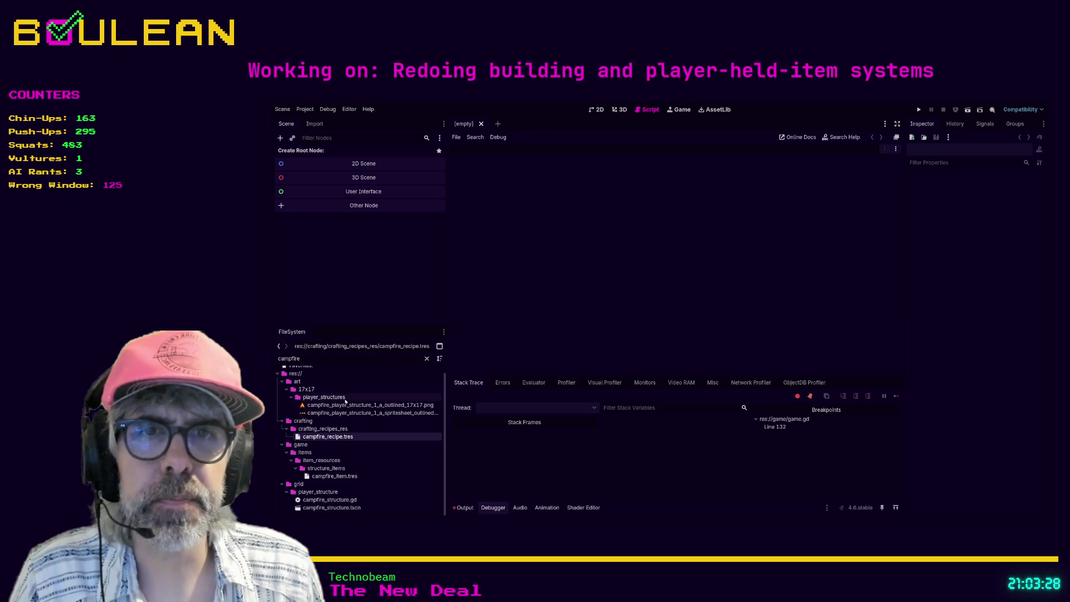
{"action": "left_click", "coordinate": [321, 508]}
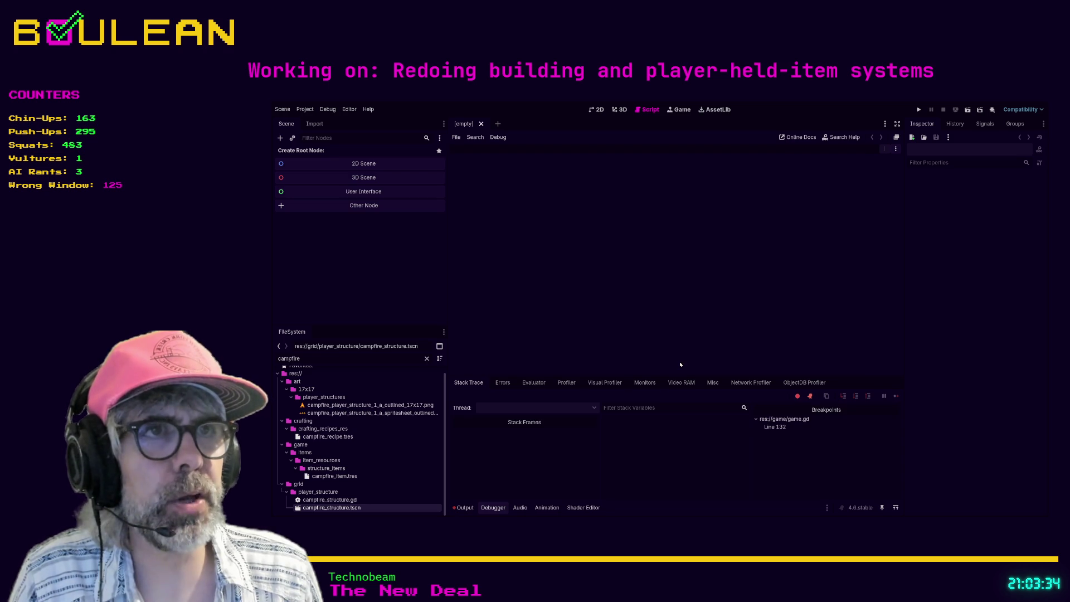
{"action": "double_click", "coordinate": [369, 361]}
{"action": "type", "text": "cauldron"}
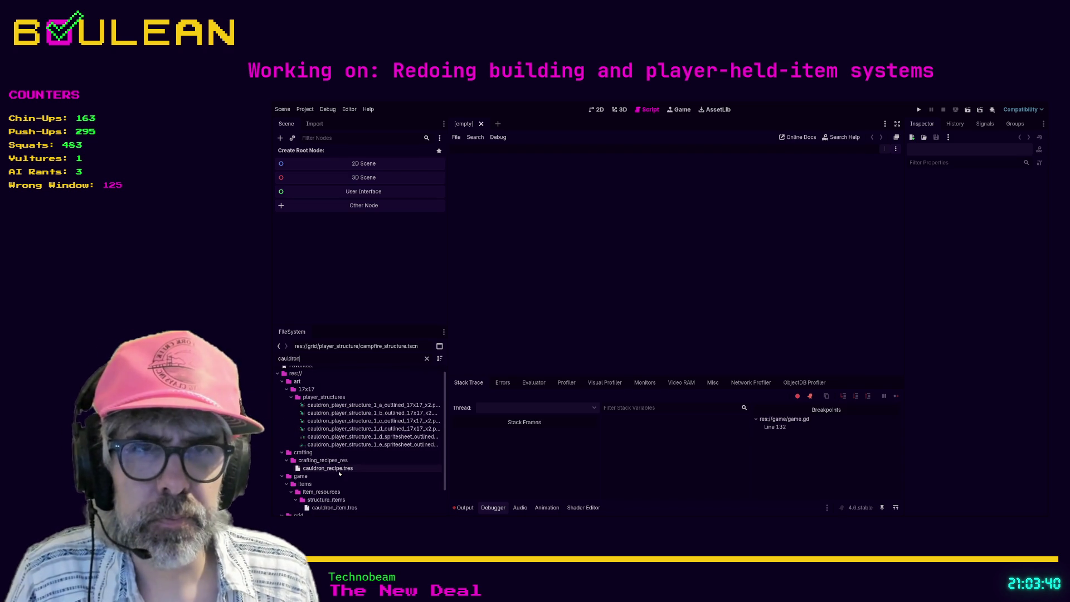
{"action": "scroll", "coordinate": [389, 467], "scroll_direction": "down", "scroll_amount": 1}
{"action": "scroll", "coordinate": [388, 466], "scroll_direction": "down", "scroll_amount": 1}
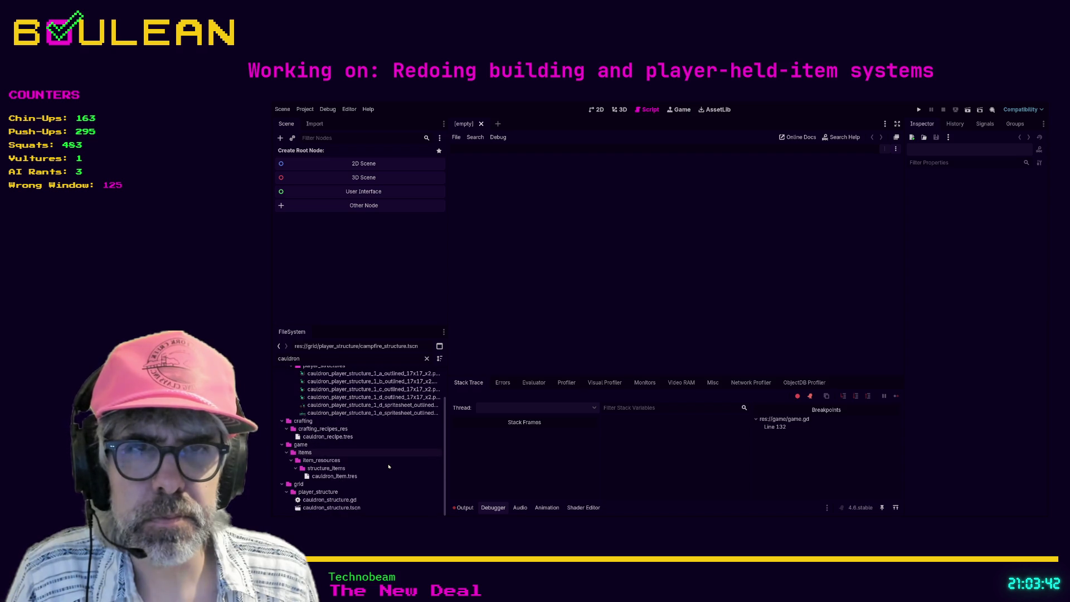
{"action": "left_click", "coordinate": [328, 508]}
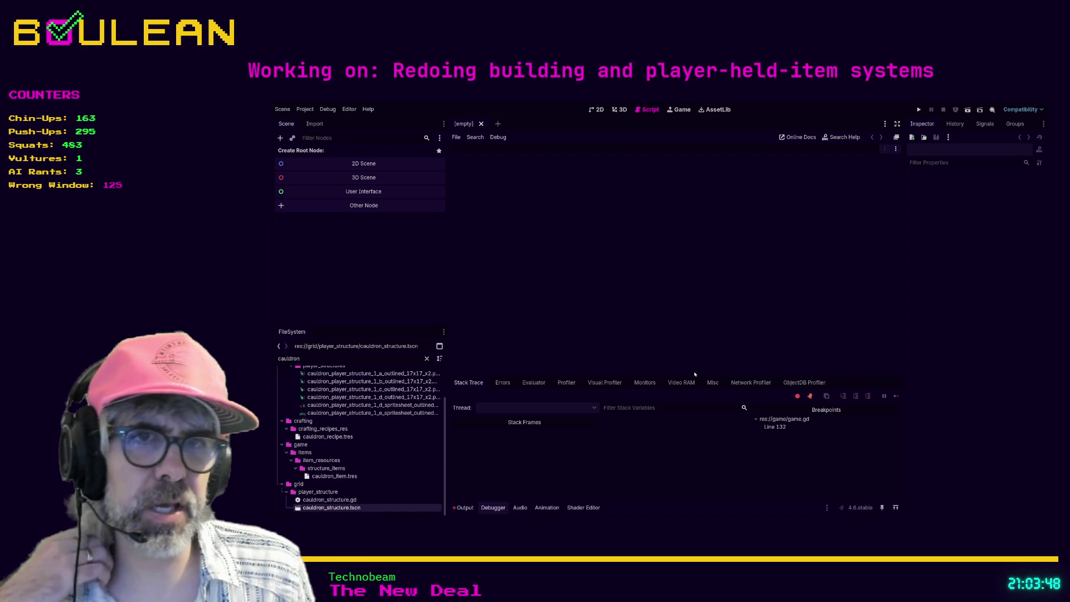
{"action": "scroll", "coordinate": [394, 454], "scroll_direction": "up", "scroll_amount": 3}
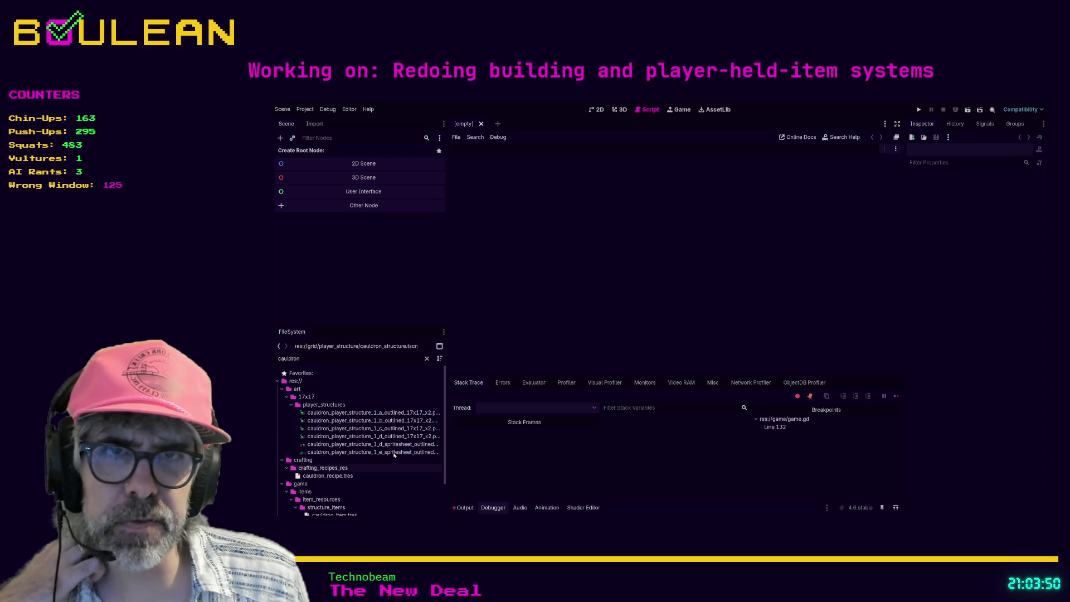
{"action": "scroll", "coordinate": [395, 454], "scroll_direction": "down", "scroll_amount": 2}
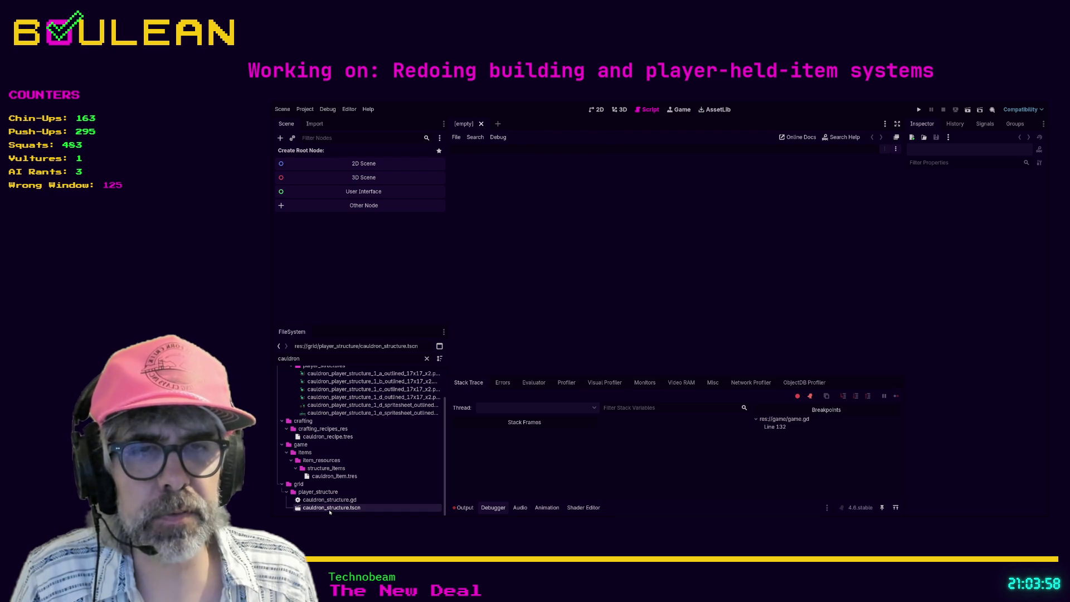
{"action": "double_click", "coordinate": [343, 359]}
{"action": "type", "text": "camp"}
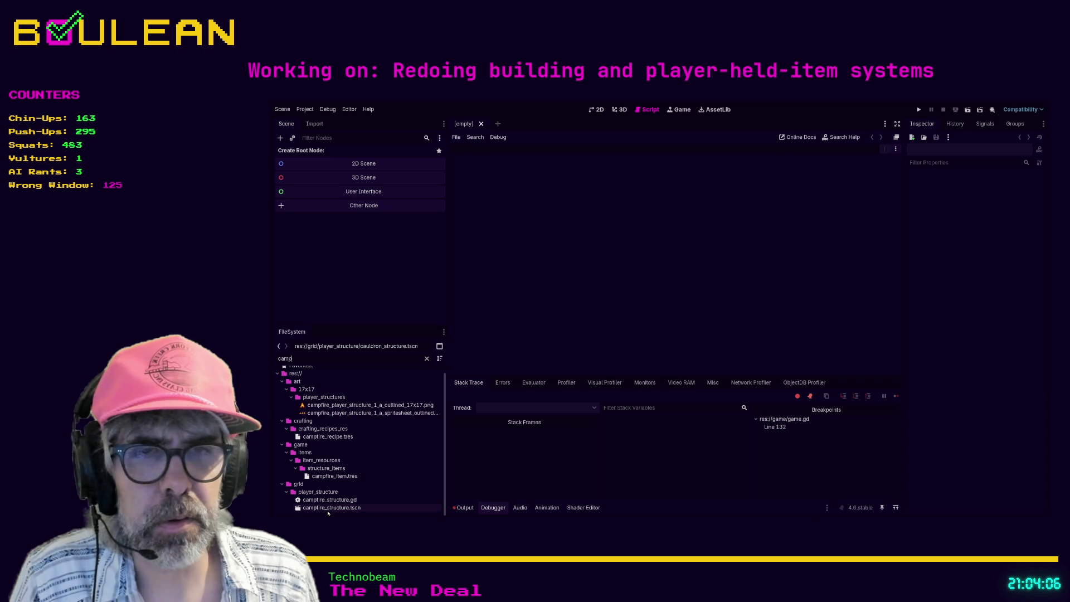
{"action": "left_click", "coordinate": [326, 508]}
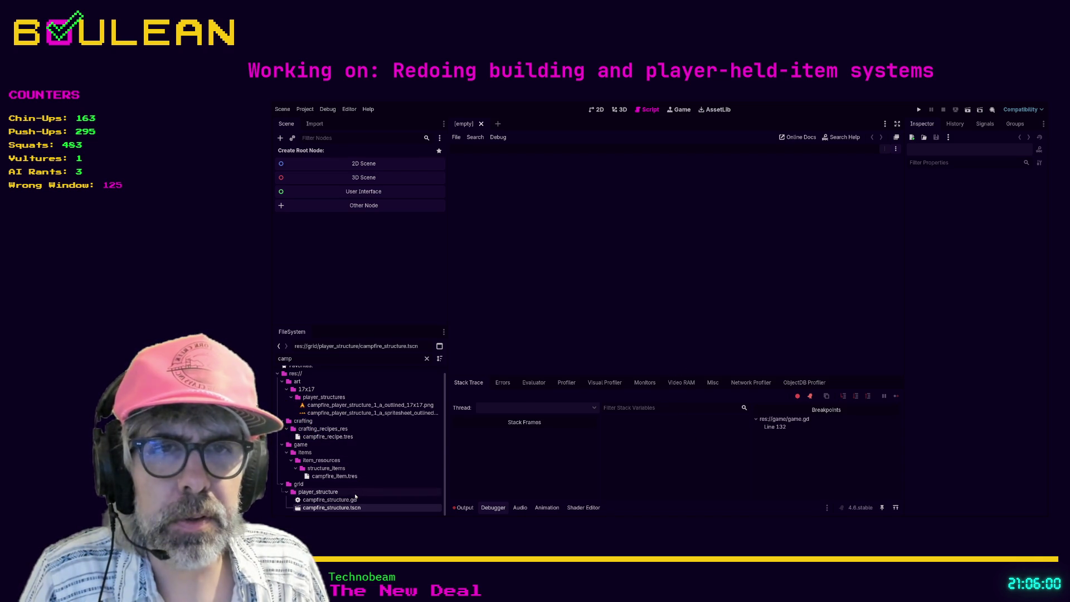
- Filter FileSystem by 'structure' and open structure_crafting_recipe_res.gd
{"action": "double_click", "coordinate": [353, 359]}
{"action": "type", "text": "structure"}
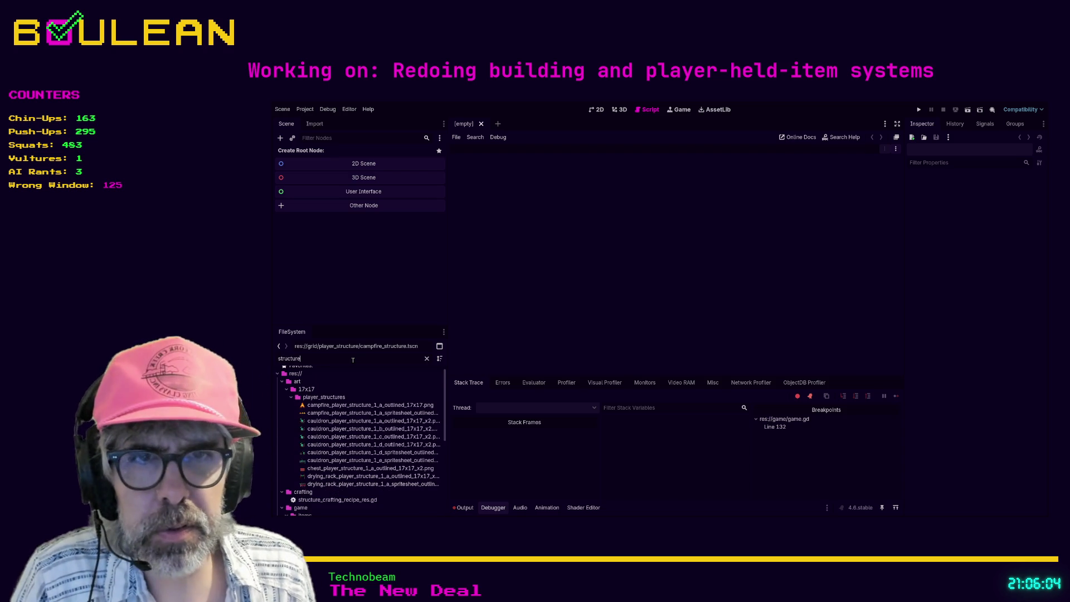
{"action": "scroll", "coordinate": [353, 483], "scroll_direction": "down", "scroll_amount": 1}
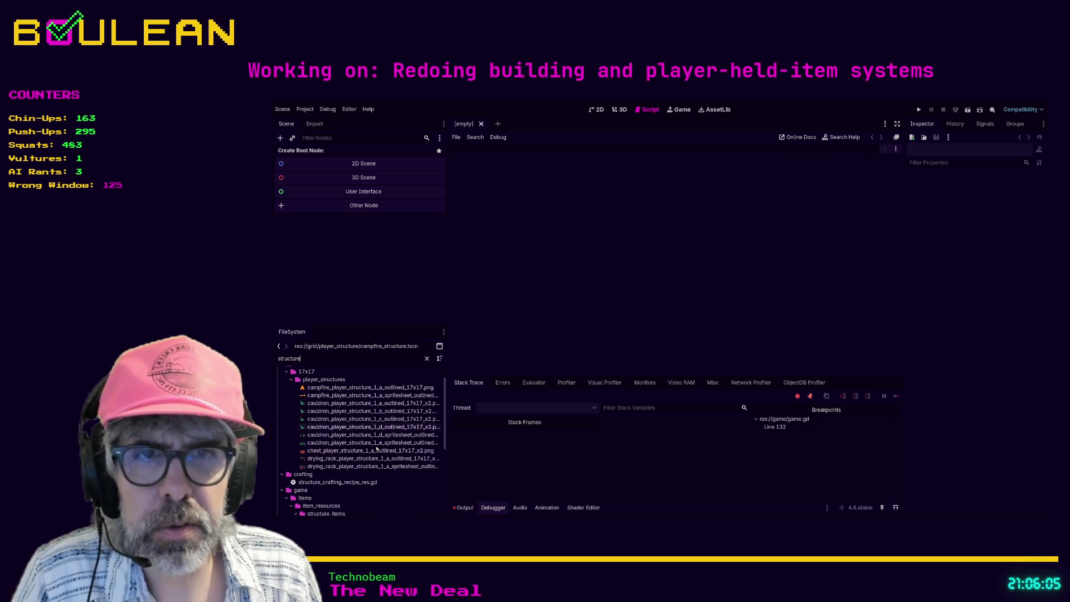
{"action": "double_click", "coordinate": [352, 482]}
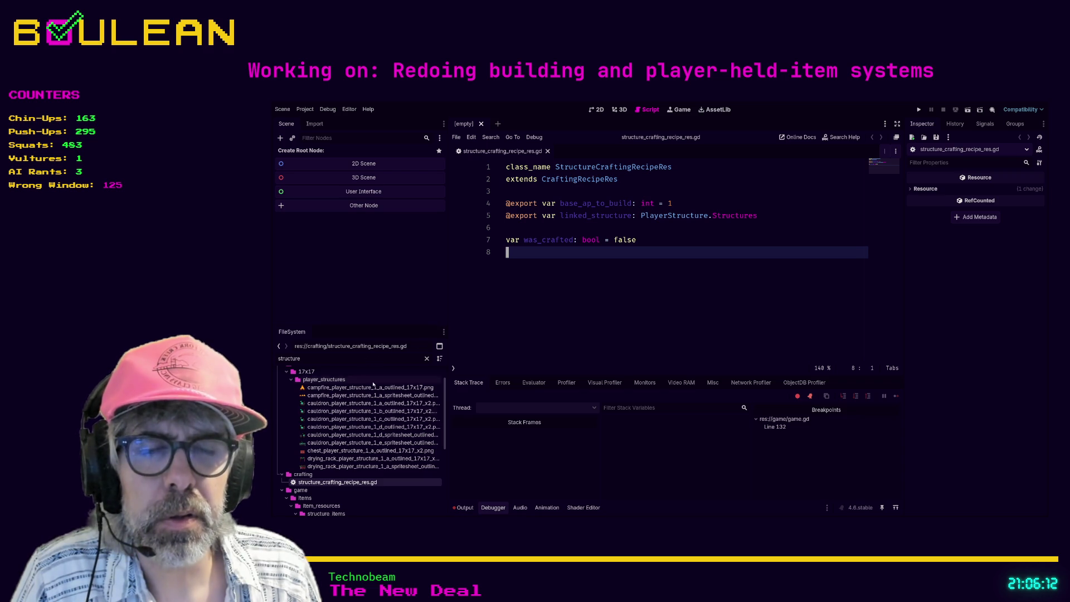
{"action": "scroll", "coordinate": [388, 421], "scroll_direction": "down", "scroll_amount": 4}
{"action": "scroll", "coordinate": [389, 421], "scroll_direction": "down", "scroll_amount": 1}
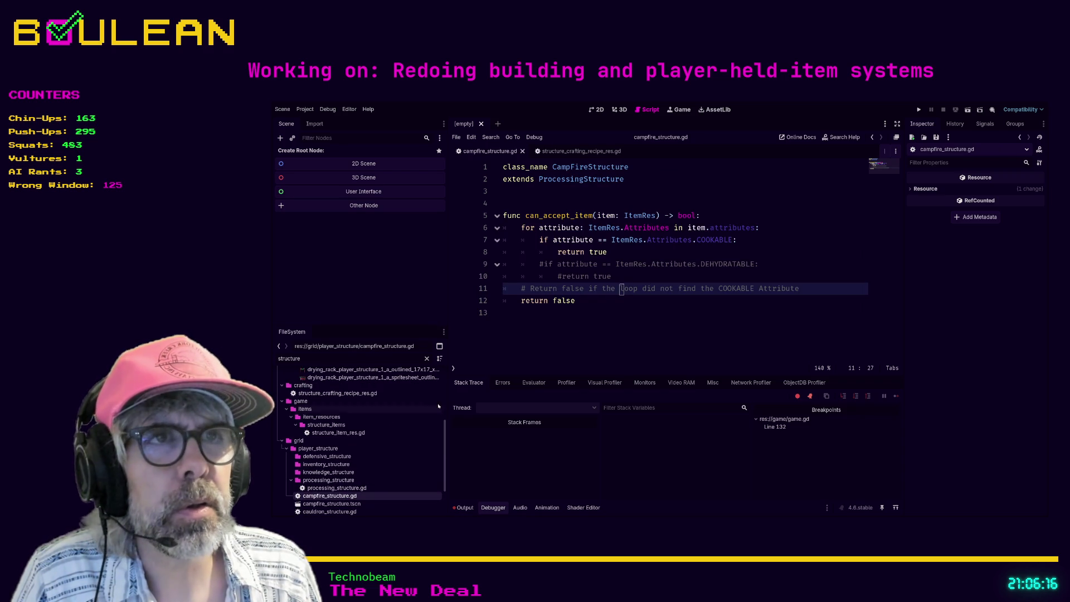
- Follow the parents ProcessingStructure and PlayerStructure, selecting the recipe_res and item_res export lines
{"action": "left_click", "coordinate": [572, 184], "text": "ctrl"}
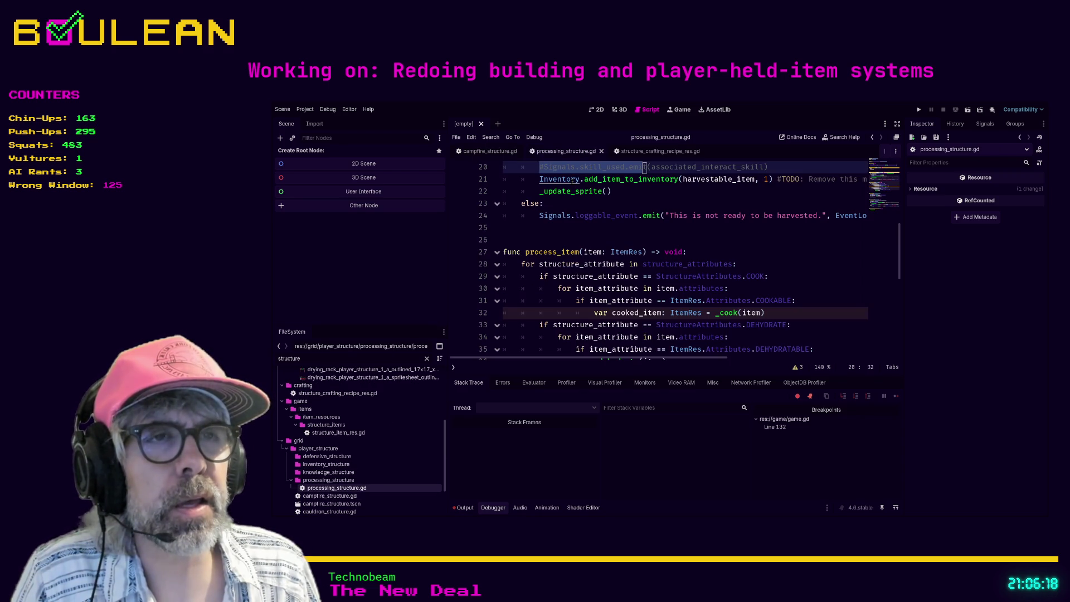
{"action": "scroll", "coordinate": [665, 269], "scroll_direction": "up", "scroll_amount": 5}
{"action": "scroll", "coordinate": [665, 270], "scroll_direction": "down", "scroll_amount": 3}
{"action": "scroll", "coordinate": [572, 203], "scroll_direction": "up", "scroll_amount": 3}
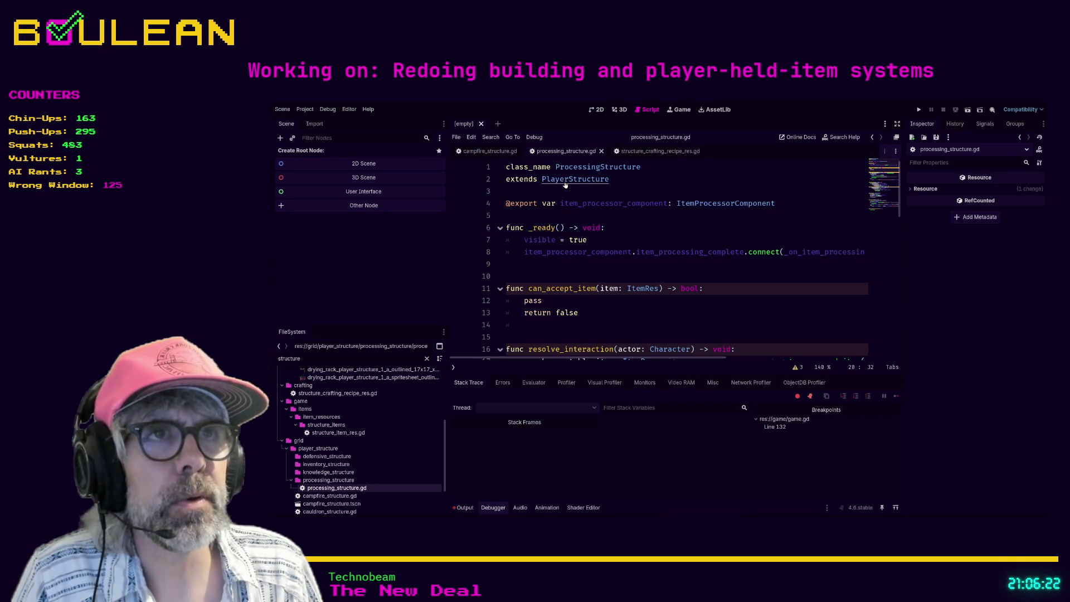
{"action": "left_click", "coordinate": [575, 180], "text": "ctrl"}
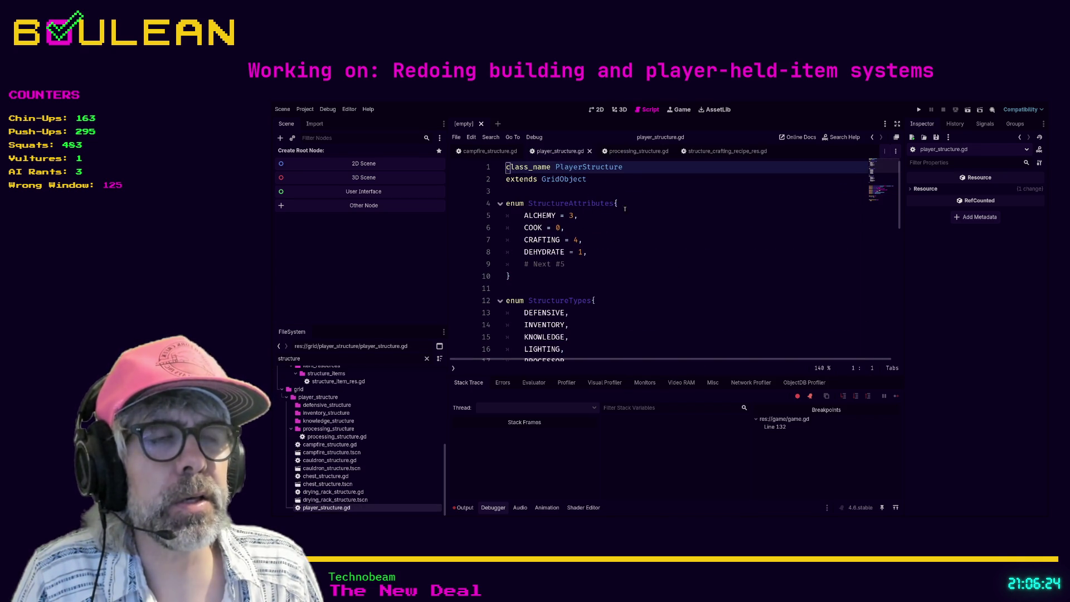
{"action": "scroll", "coordinate": [633, 247], "scroll_direction": "down", "scroll_amount": 9}
{"action": "scroll", "coordinate": [670, 264], "scroll_direction": "down", "scroll_amount": 2}
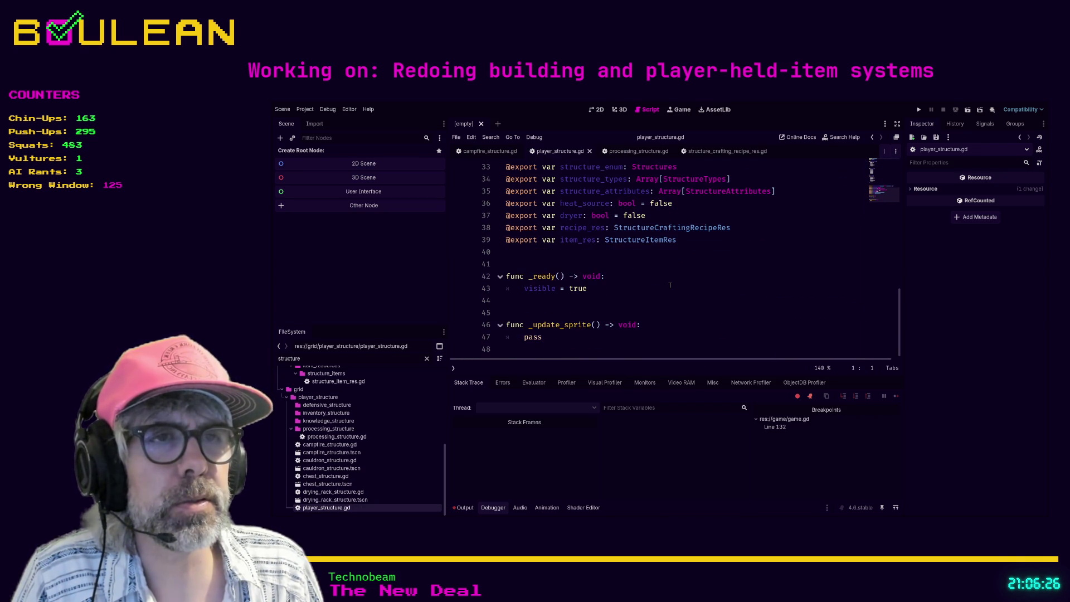
{"action": "left_click", "coordinate": [670, 270]}
{"action": "scroll", "coordinate": [670, 267], "scroll_direction": "up", "scroll_amount": 1}
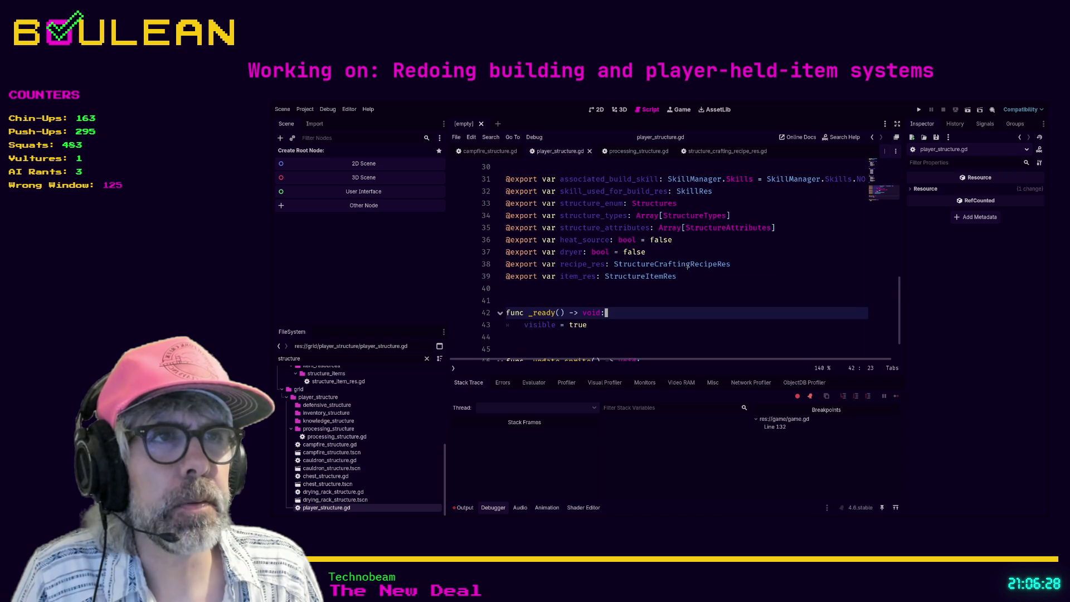
{"action": "left_click_drag", "start_coordinate": [676, 276], "coordinate": [498, 269]}
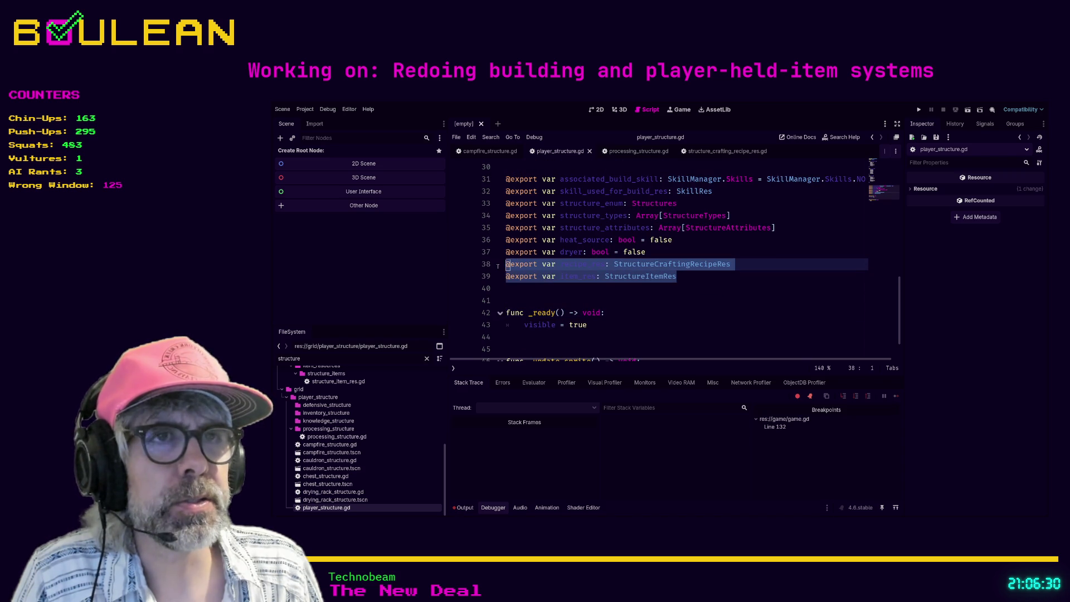
- Comment out the recipe_res and item_res exports and save player_structure.gd
{"action": "key", "text": "ctrl+k"}
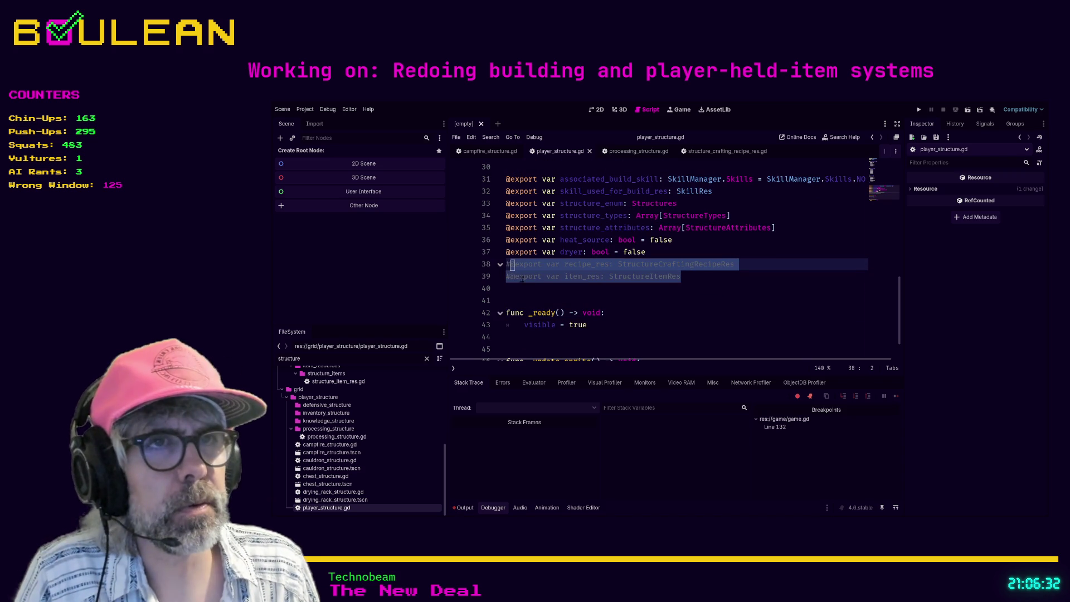
{"action": "left_click", "coordinate": [548, 290]}
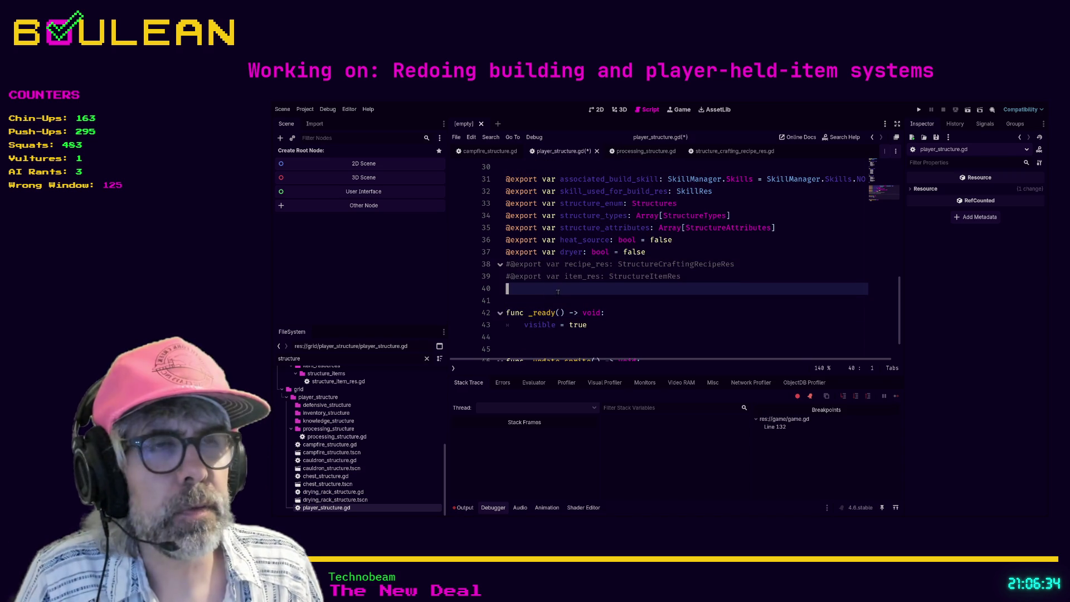
{"action": "key", "text": "ctrl+s"}
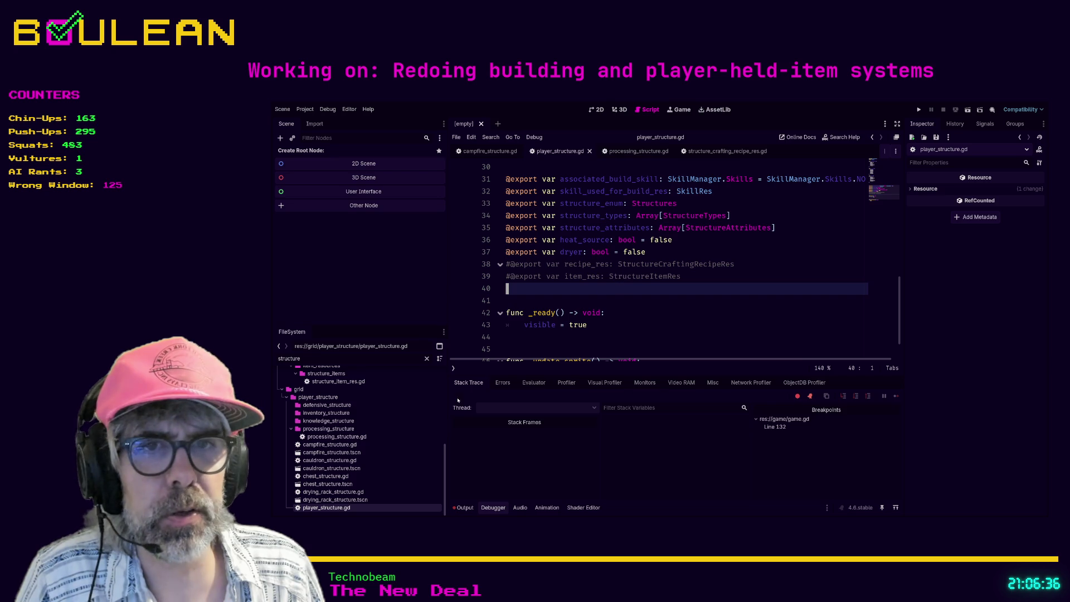
{"action": "left_click", "coordinate": [326, 453]}
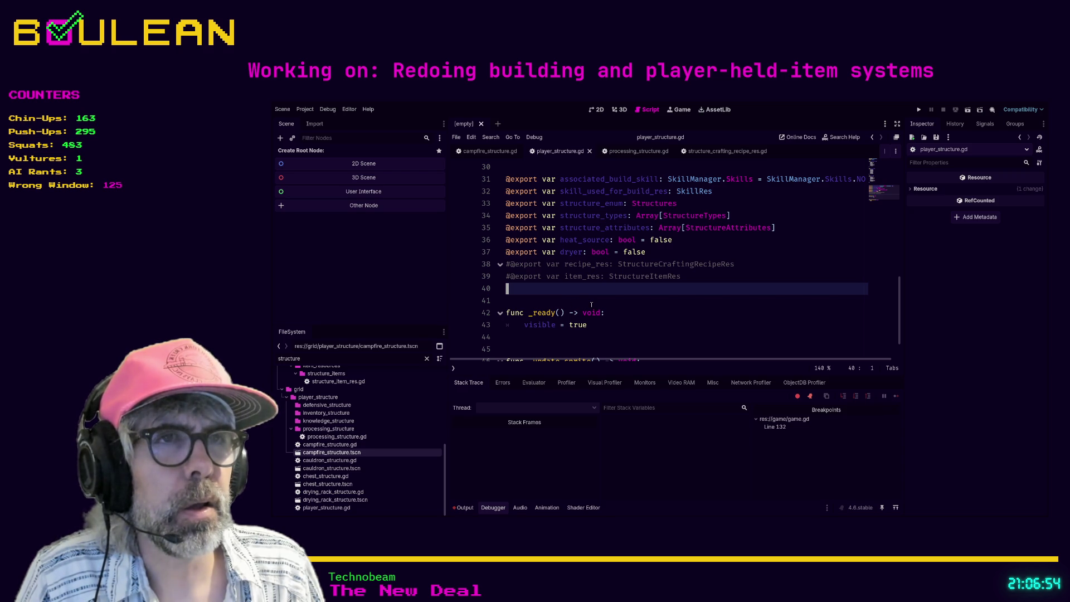
- Search the script for 'item', then search the whole project for recipe_res
{"action": "left_click", "coordinate": [597, 298]}
{"action": "key", "text": "ctrl+f"}
{"action": "type", "text": "item"}
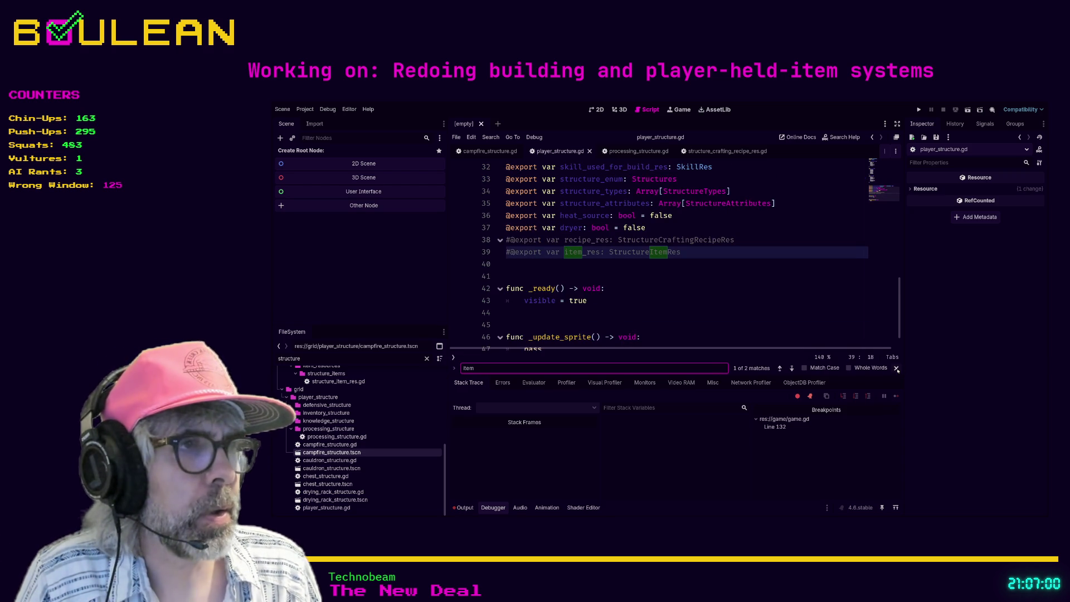
{"action": "key", "text": "Escape"}
{"action": "left_click", "coordinate": [647, 289]}
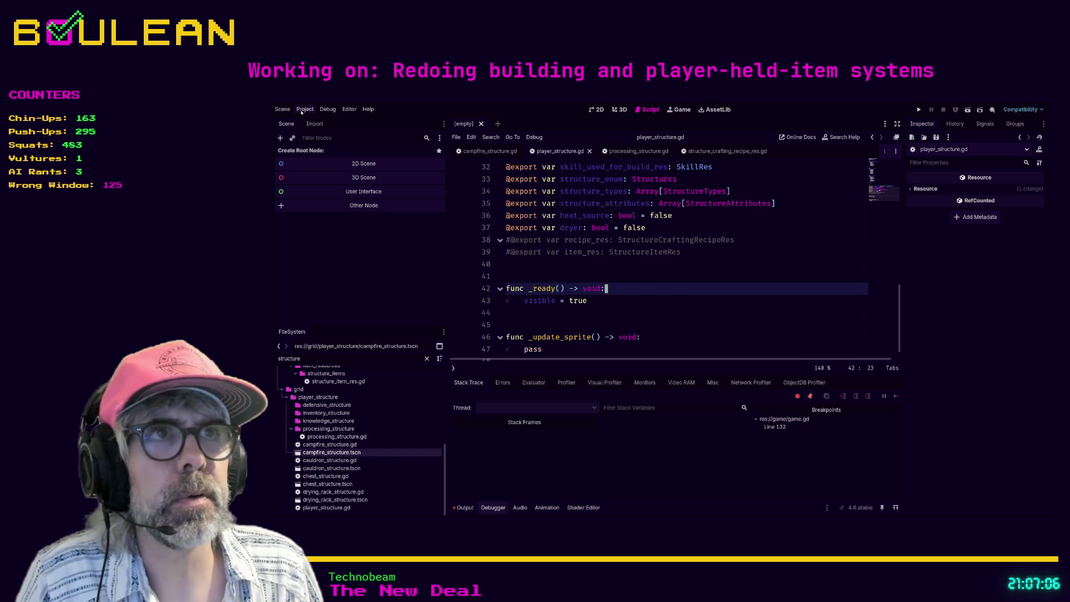
{"action": "left_click", "coordinate": [549, 272]}
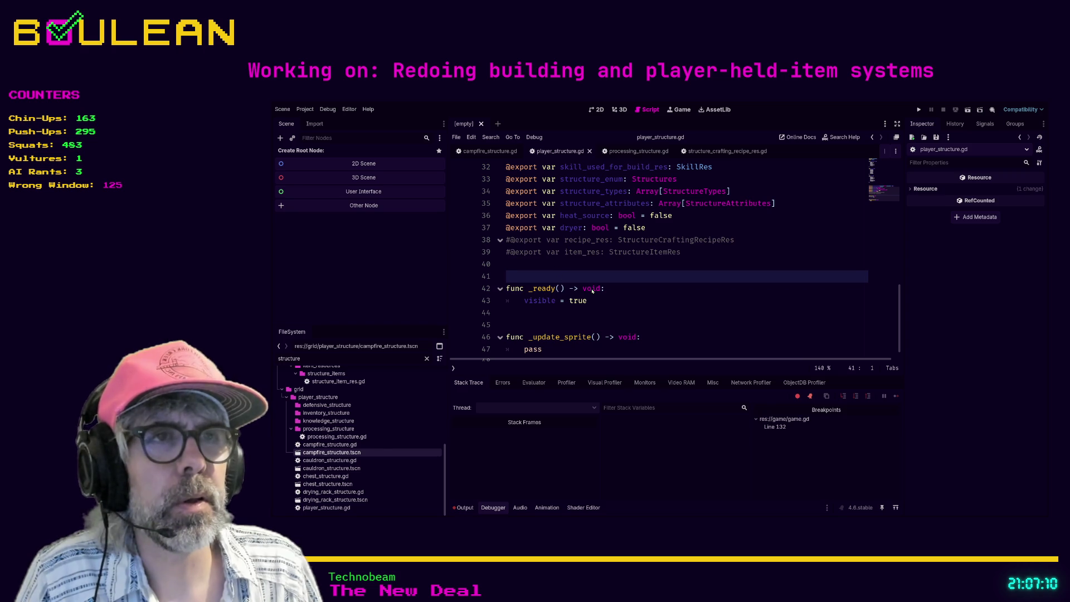
{"action": "key", "text": "ctrl+shift+f"}
{"action": "key", "text": "Return"}
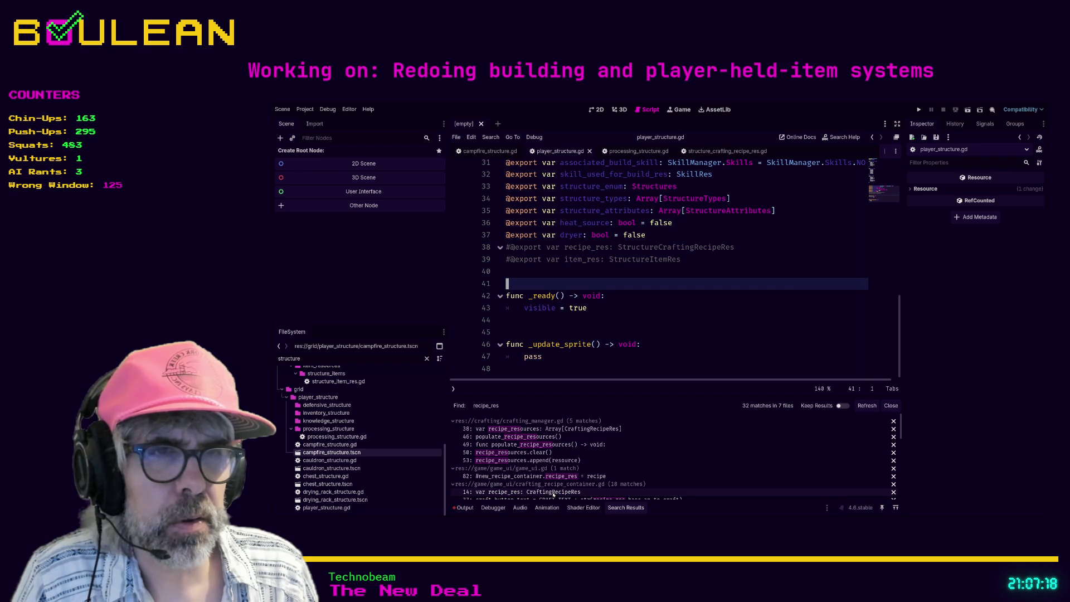
- Check the recipe_res match in crafting_recipe_container.gd, reload the project, and filter files by 'campfi'
{"action": "left_click", "coordinate": [553, 493]}
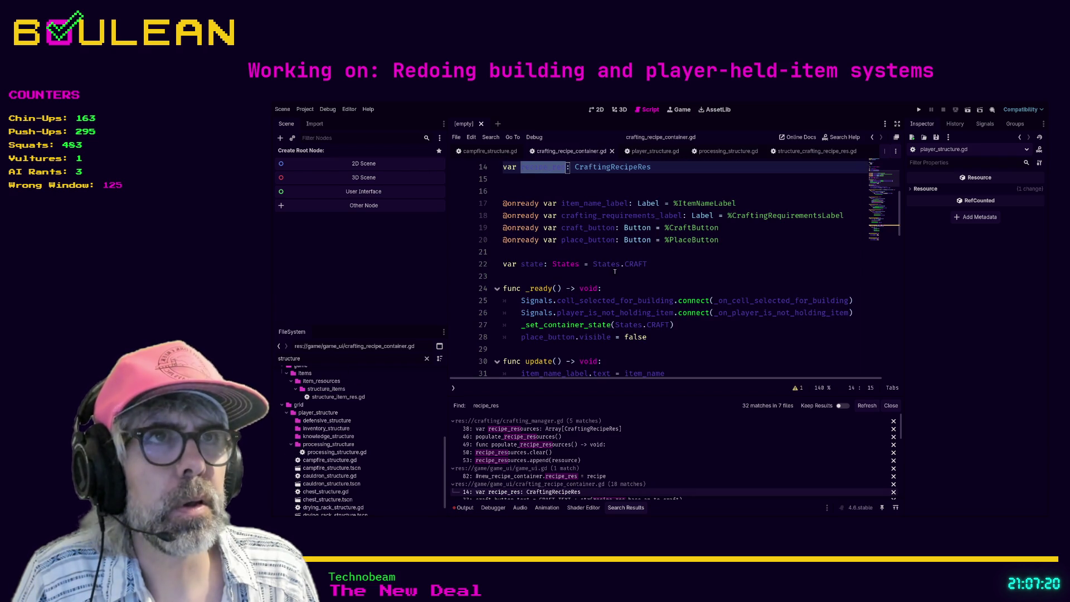
{"action": "left_click", "coordinate": [633, 266]}
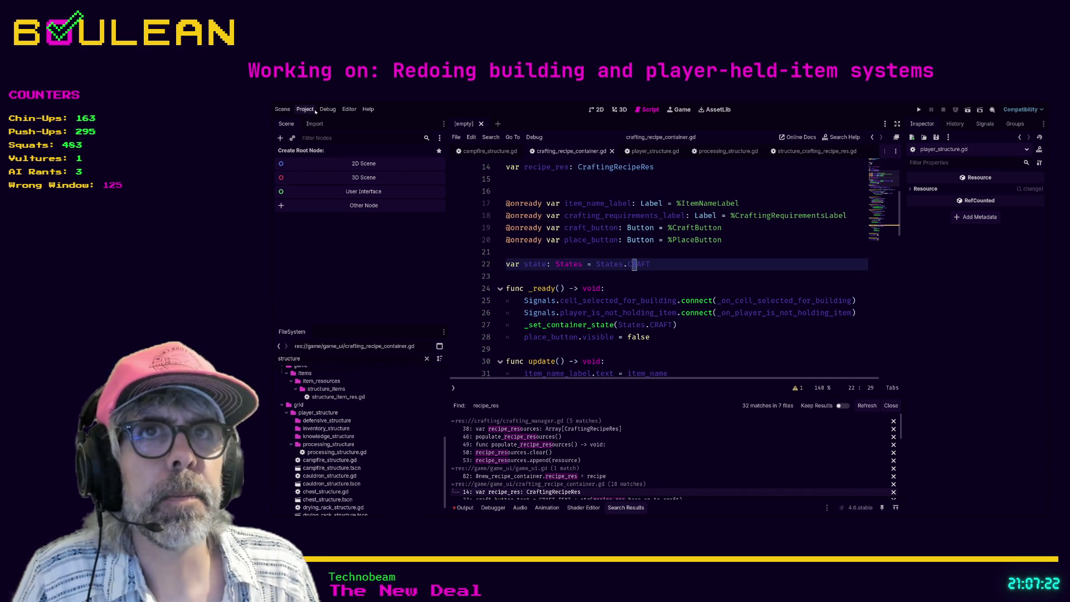
{"action": "left_click", "coordinate": [345, 207]}
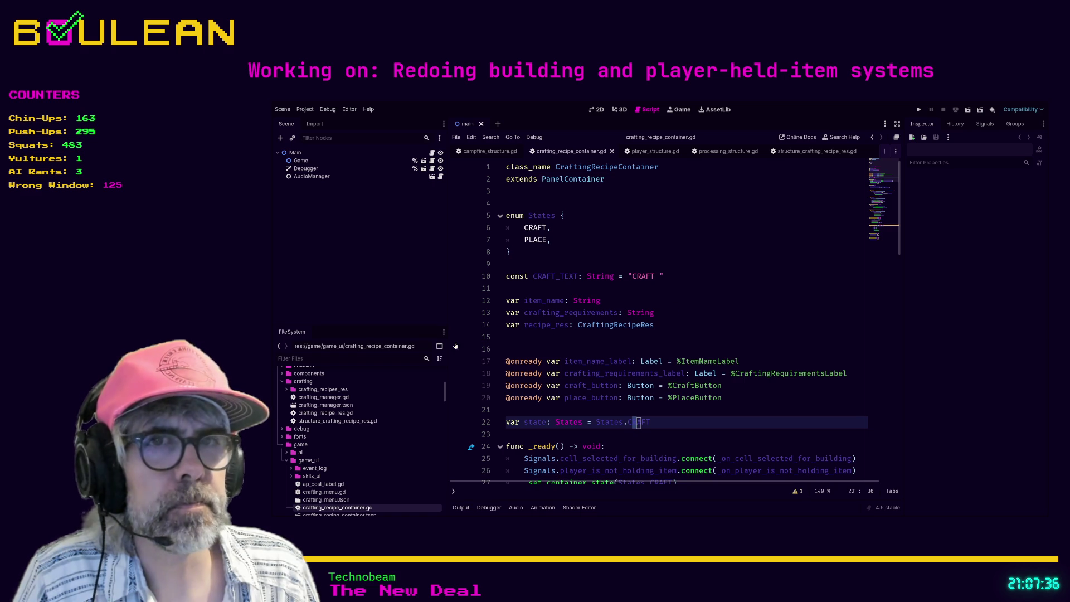
{"action": "left_click", "coordinate": [361, 359]}
{"action": "type", "text": "campfi"}
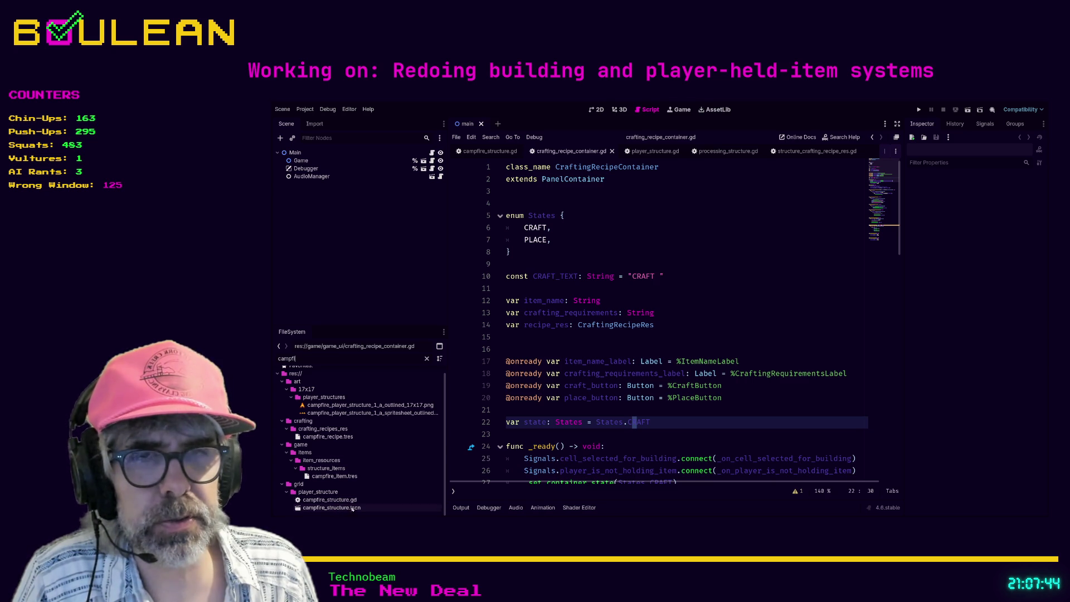
- Filter the FileSystem for 'structure_ite' and open the structure_item_res.gd script
{"action": "left_click", "coordinate": [332, 508]}
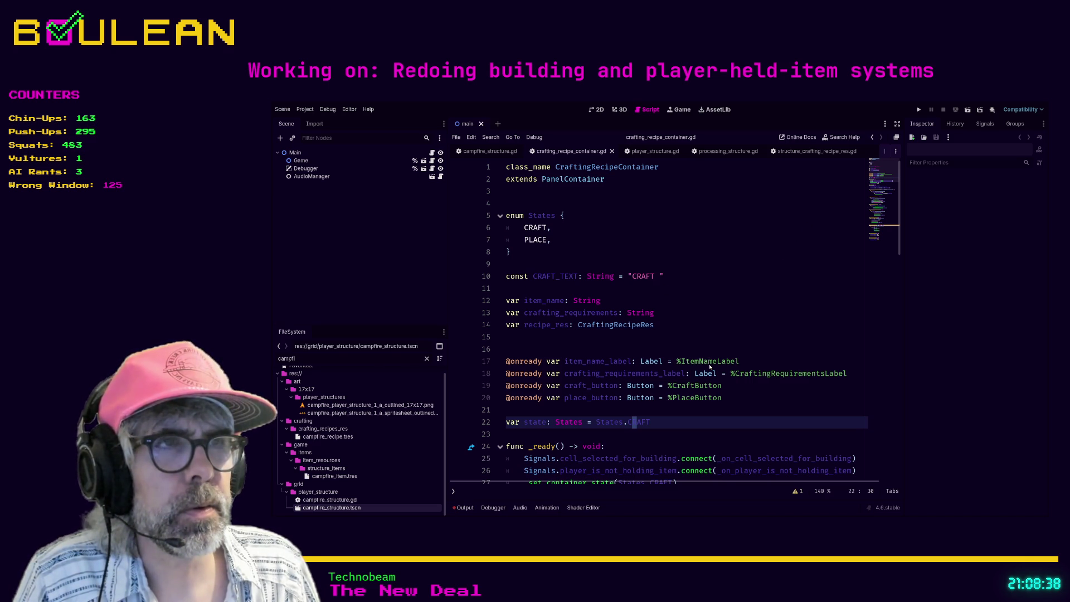
{"action": "double_click", "coordinate": [363, 357]}
{"action": "type", "text": "st"}
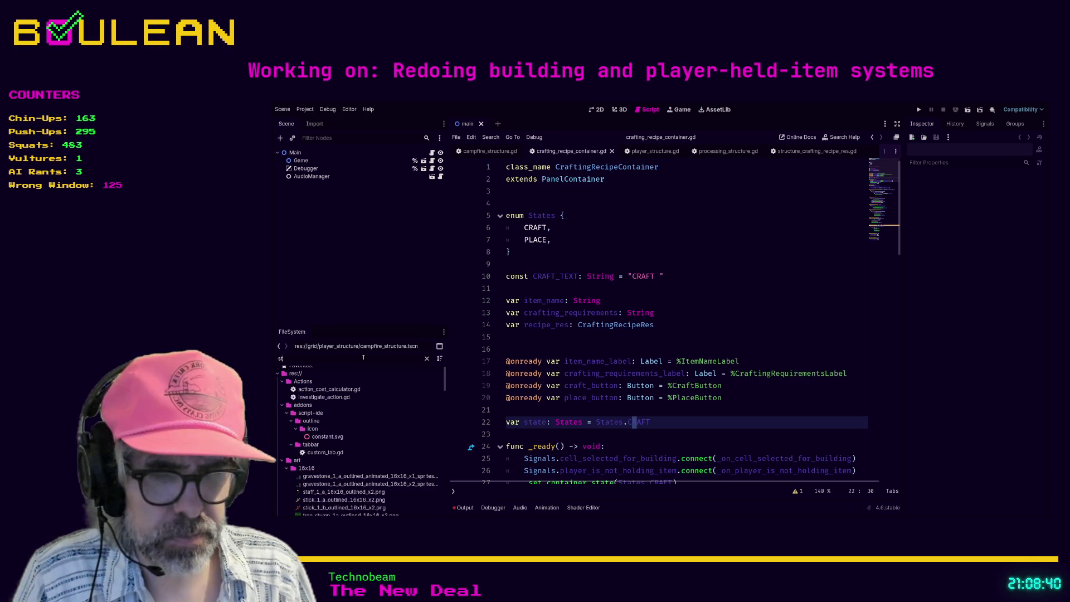
{"action": "type", "text": "ructure_ite"}
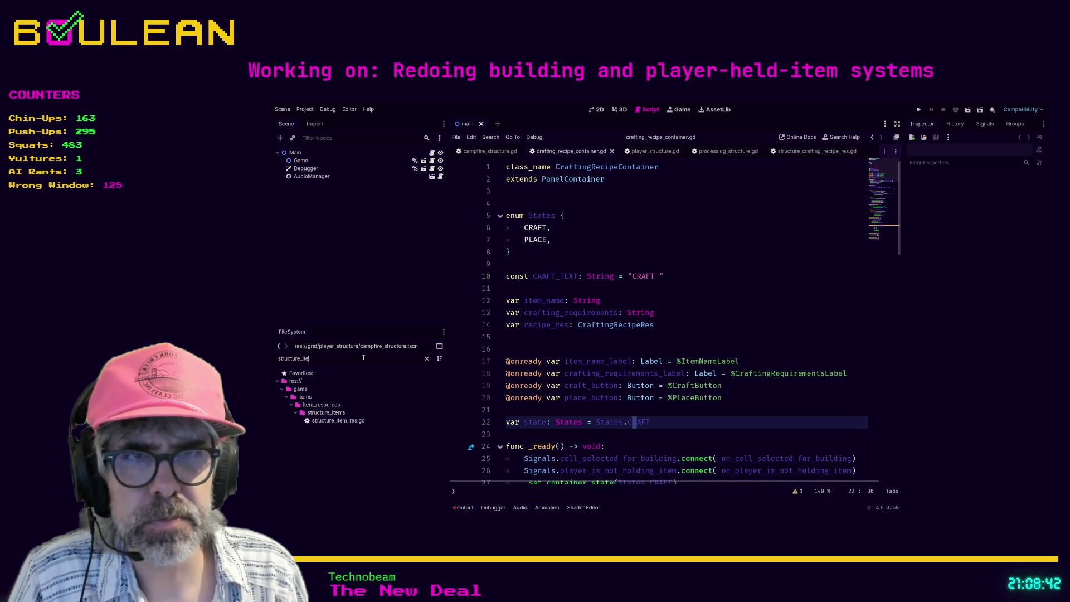
{"action": "double_click", "coordinate": [339, 421]}
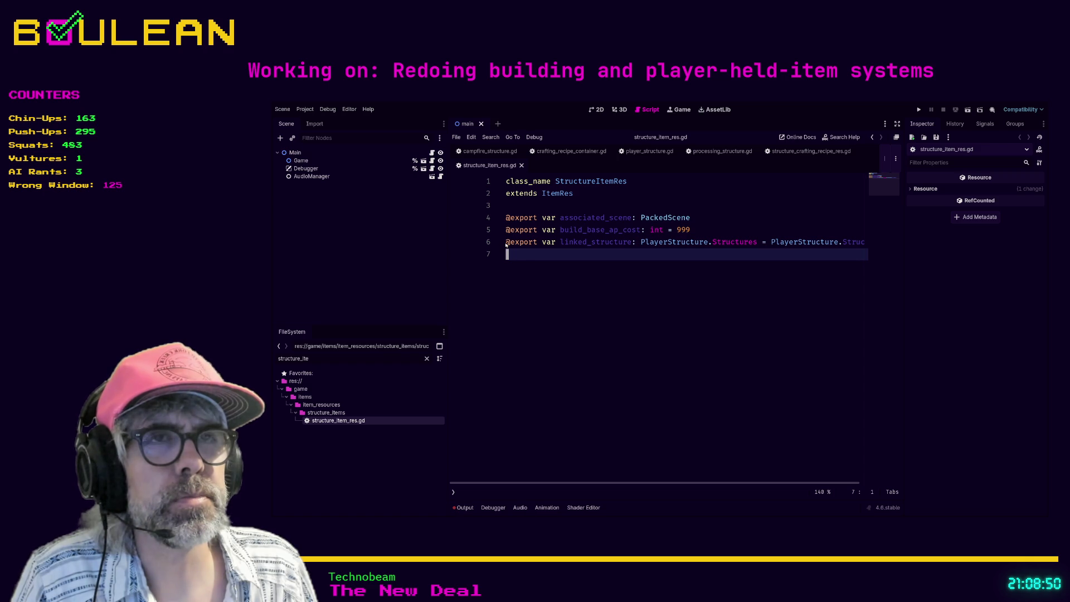
- Comment out the linked_structure export on line 6 of structure_item_res.gd and save
{"action": "key", "text": "Up"}
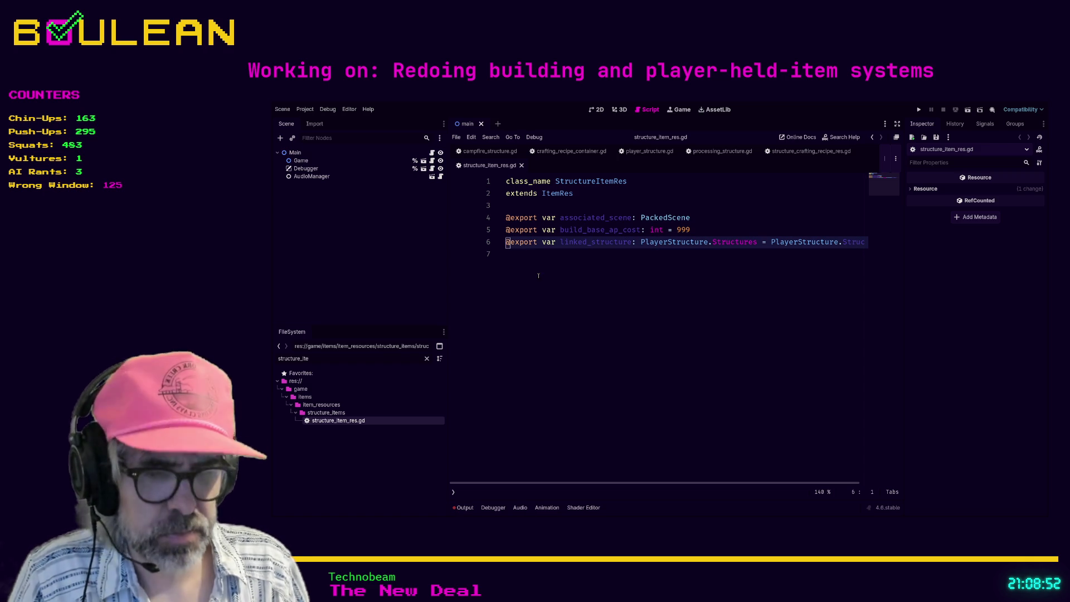
{"action": "key", "text": "ctrl+k"}
{"action": "key", "text": "Down"}
{"action": "key", "text": "ctrl+s"}
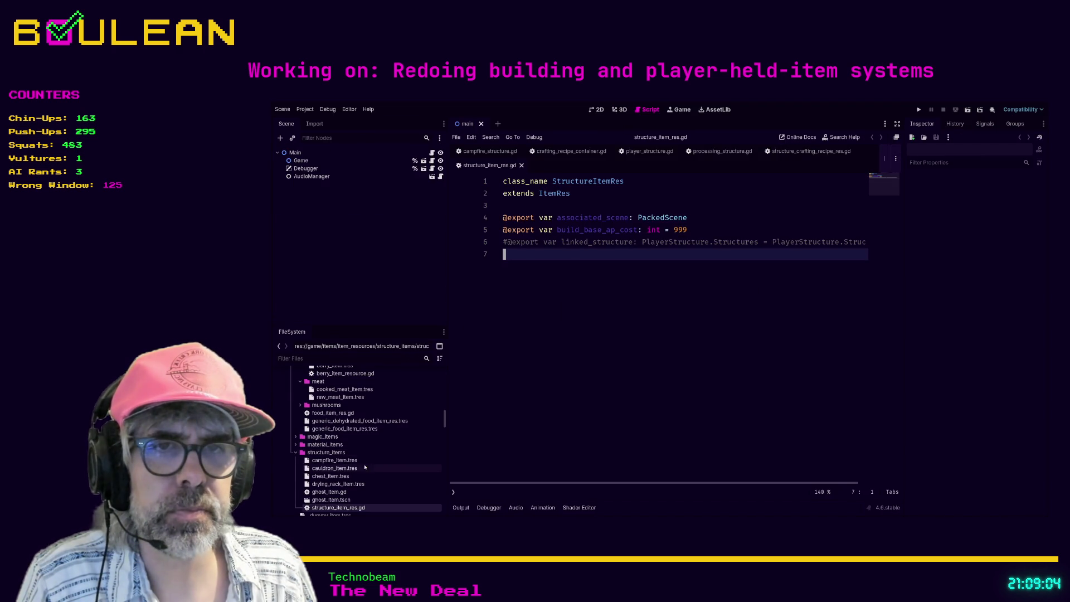
- Filter the FileSystem for 'cauldron' and select the cauldron structure scene
{"action": "scroll", "coordinate": [367, 464], "scroll_direction": "down", "scroll_amount": 1}
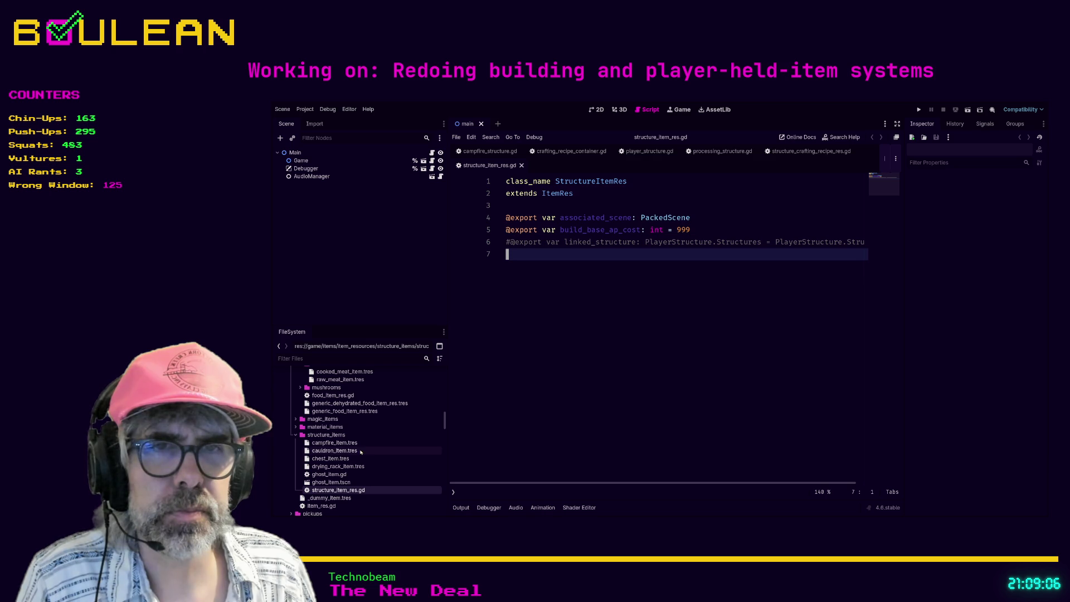
{"action": "scroll", "coordinate": [366, 452], "scroll_direction": "down", "scroll_amount": 5}
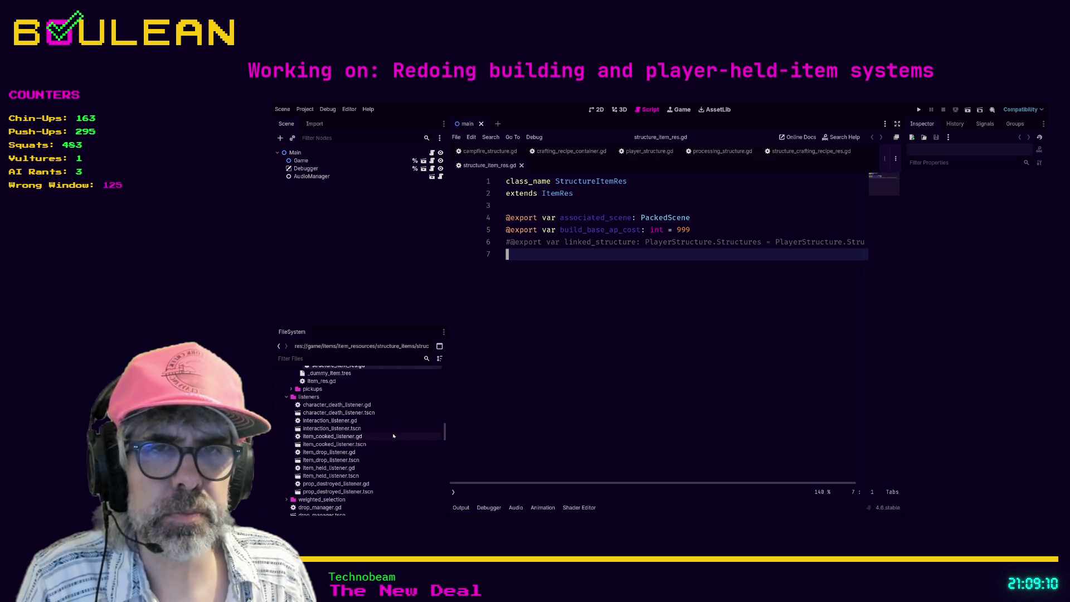
{"action": "scroll", "coordinate": [394, 436], "scroll_direction": "down", "scroll_amount": 5}
{"action": "left_click", "coordinate": [362, 357]}
{"action": "type", "text": "cauldron"}
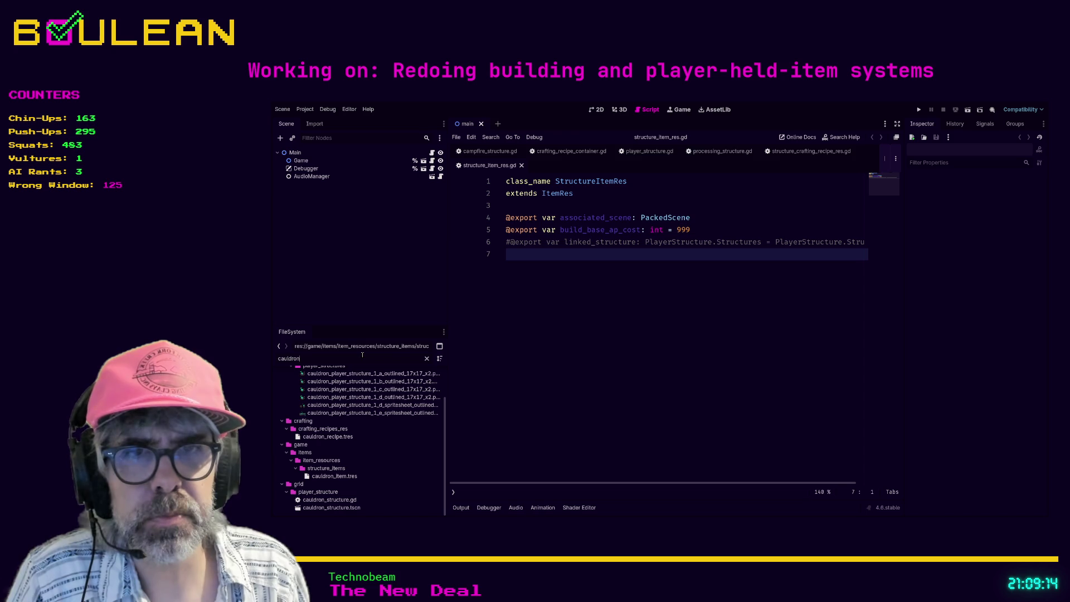
{"action": "left_click", "coordinate": [330, 508]}
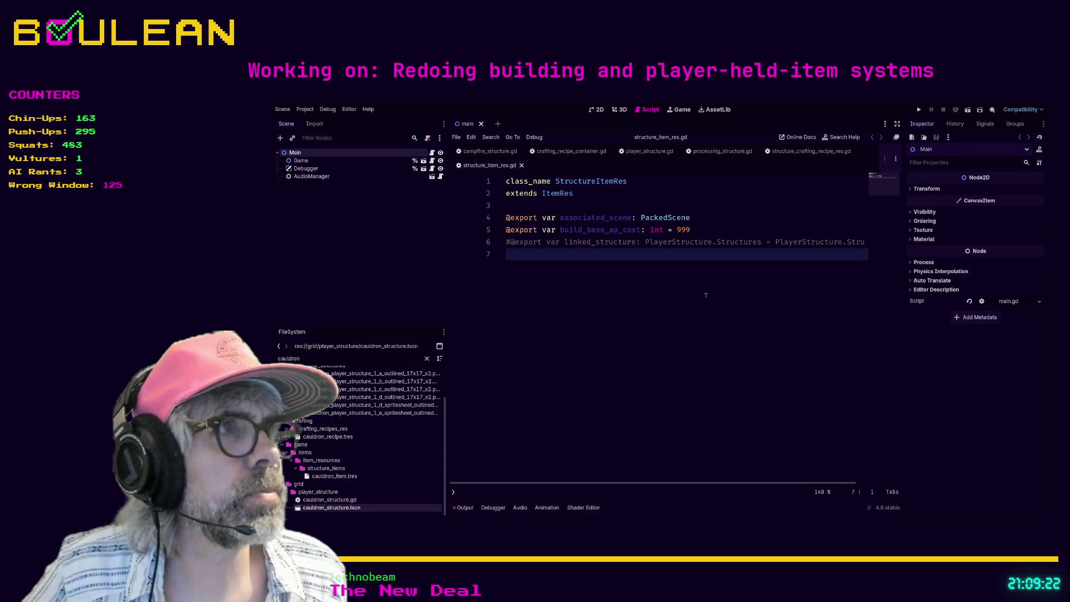
- Select the player_structure folder and reopen the test_structure scene
{"action": "left_click", "coordinate": [912, 190]}
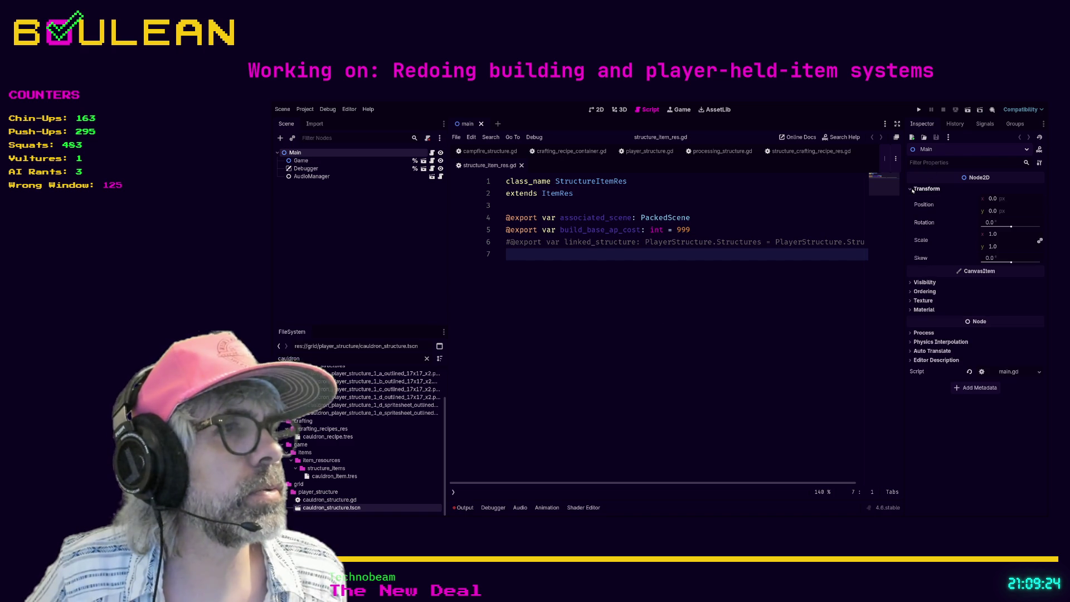
{"action": "left_click", "coordinate": [913, 190]}
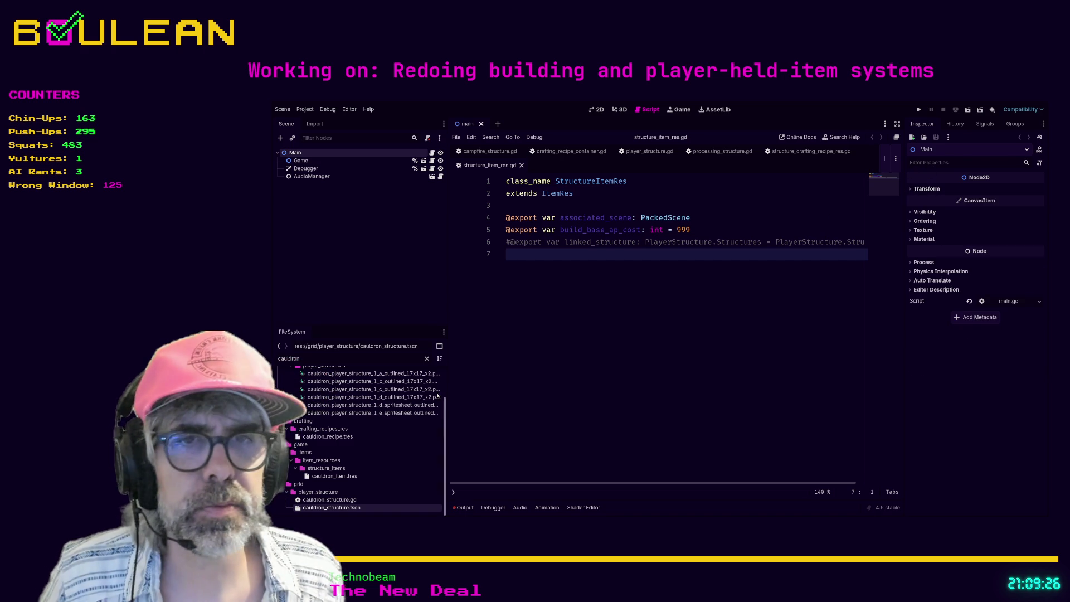
{"action": "left_click", "coordinate": [322, 491]}
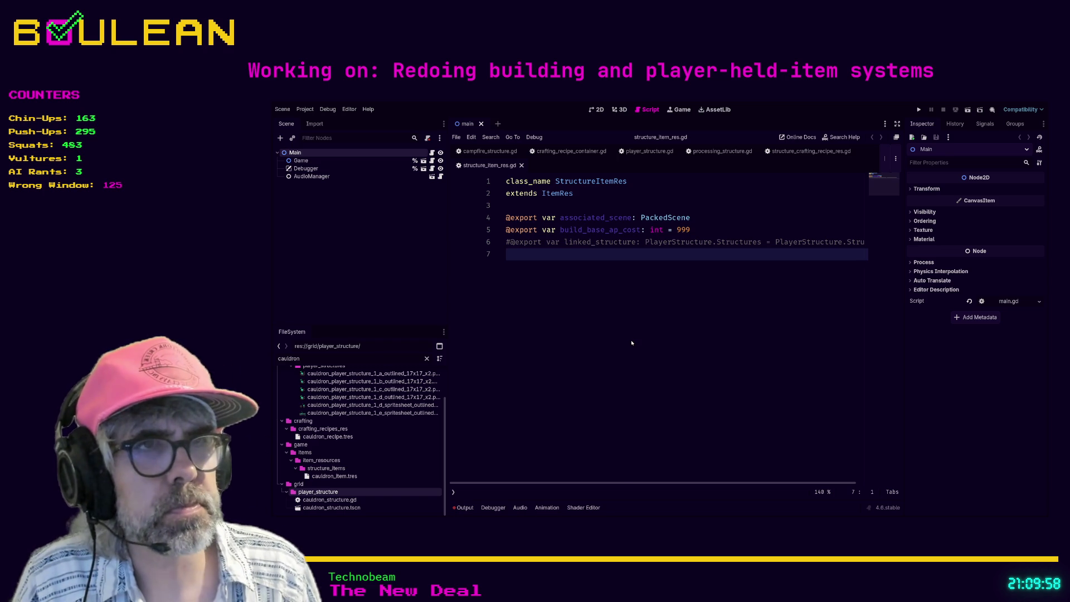
{"action": "key", "text": "ctrl+shift+t"}
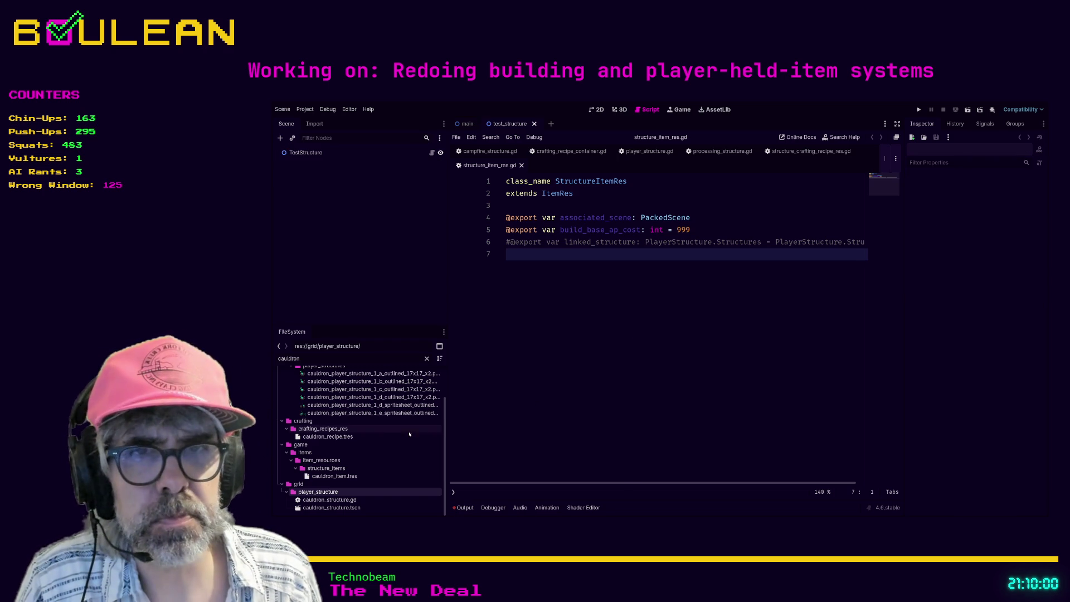
- Filter the FileSystem for 'test' and review the TestStructure node's exported properties
{"action": "double_click", "coordinate": [369, 361]}
{"action": "type", "text": "test"}
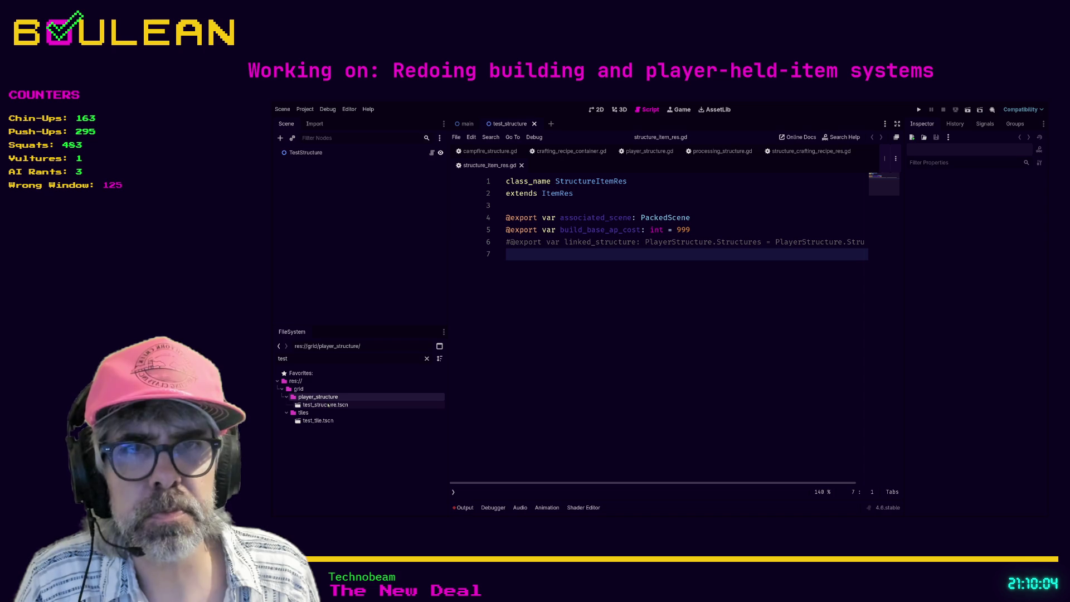
{"action": "left_click", "coordinate": [329, 405]}
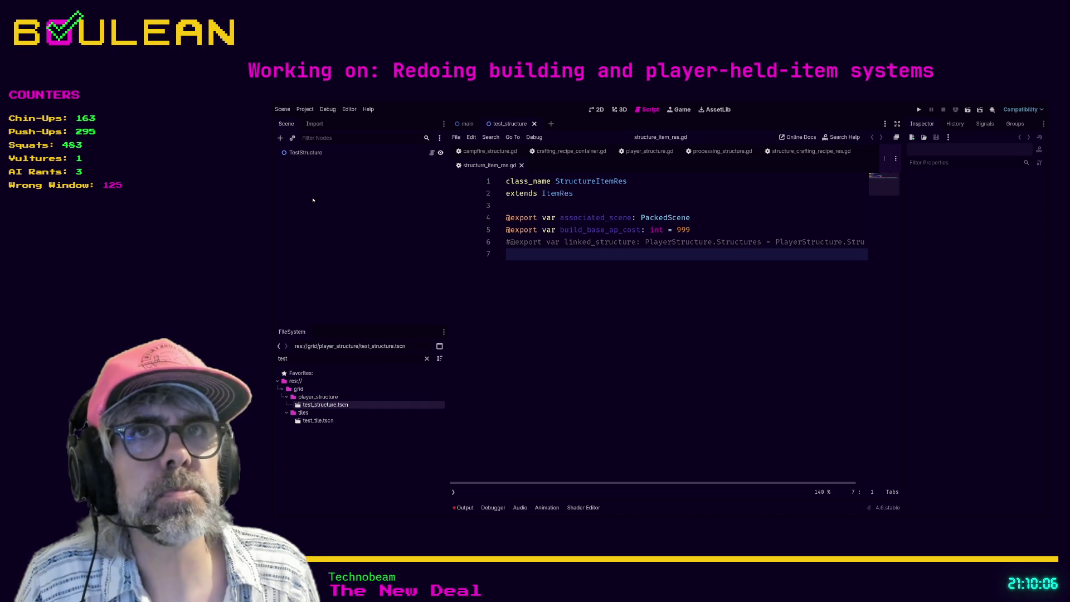
{"action": "left_click", "coordinate": [302, 155]}
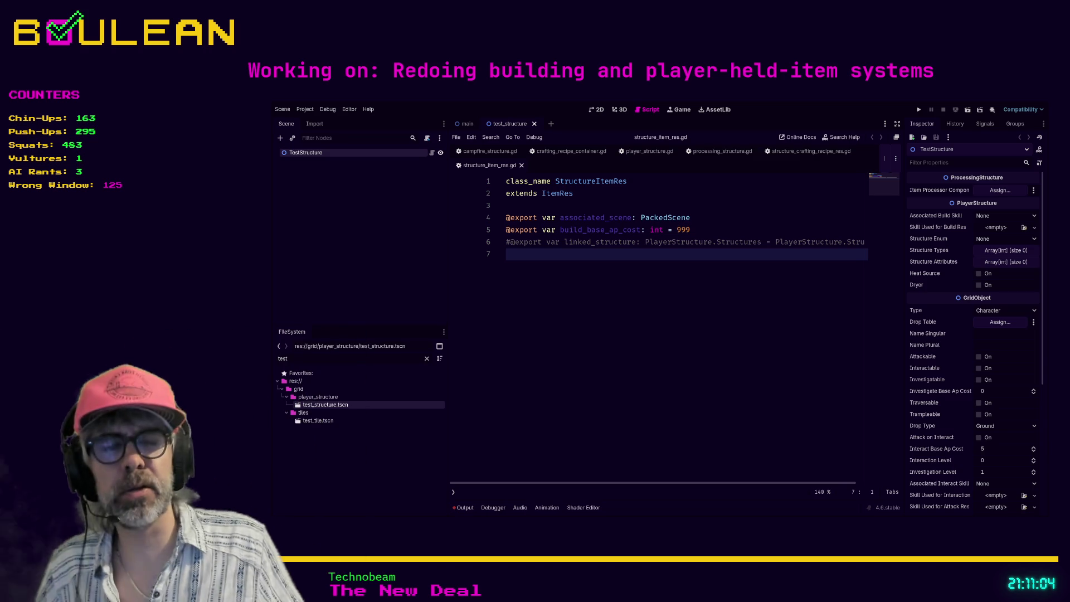
{"action": "left_click", "coordinate": [318, 421]}
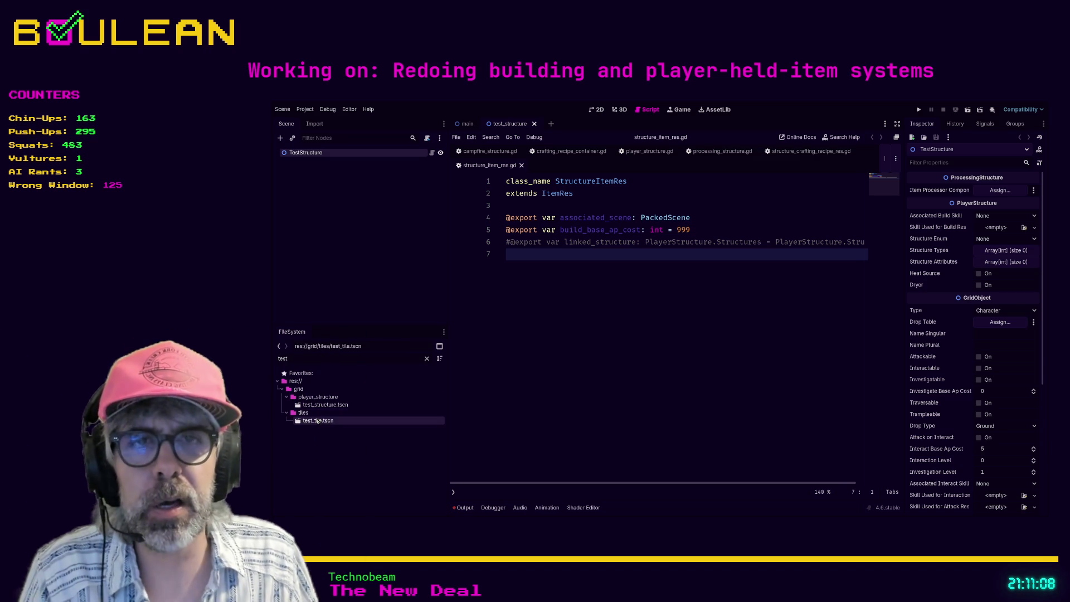
- Filter the FileSystem for 'camp' and open the campfire_structure.gd script
{"action": "double_click", "coordinate": [397, 360]}
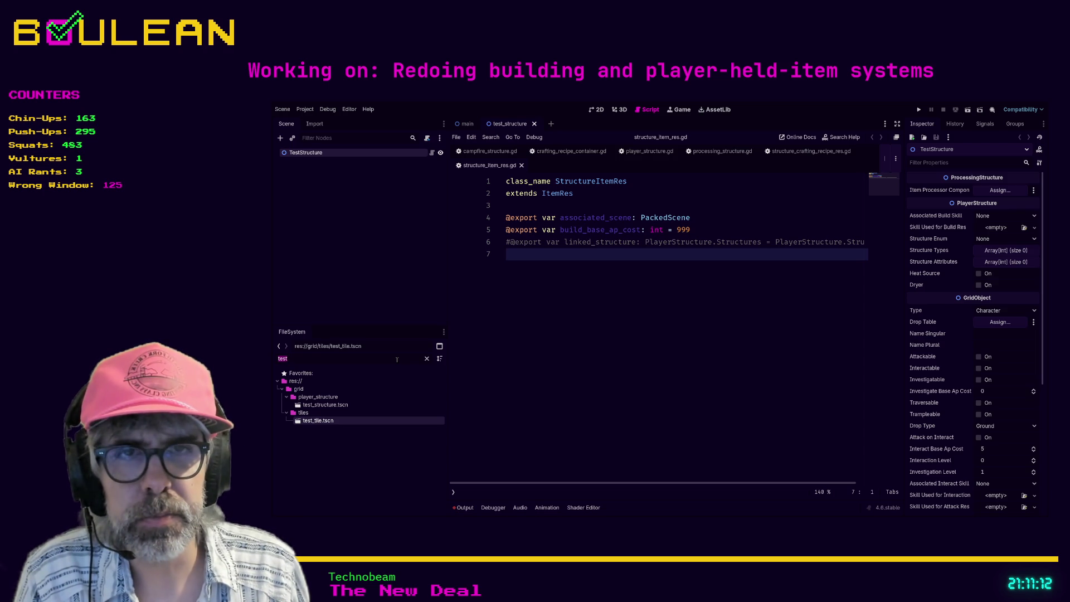
{"action": "type", "text": "camp"}
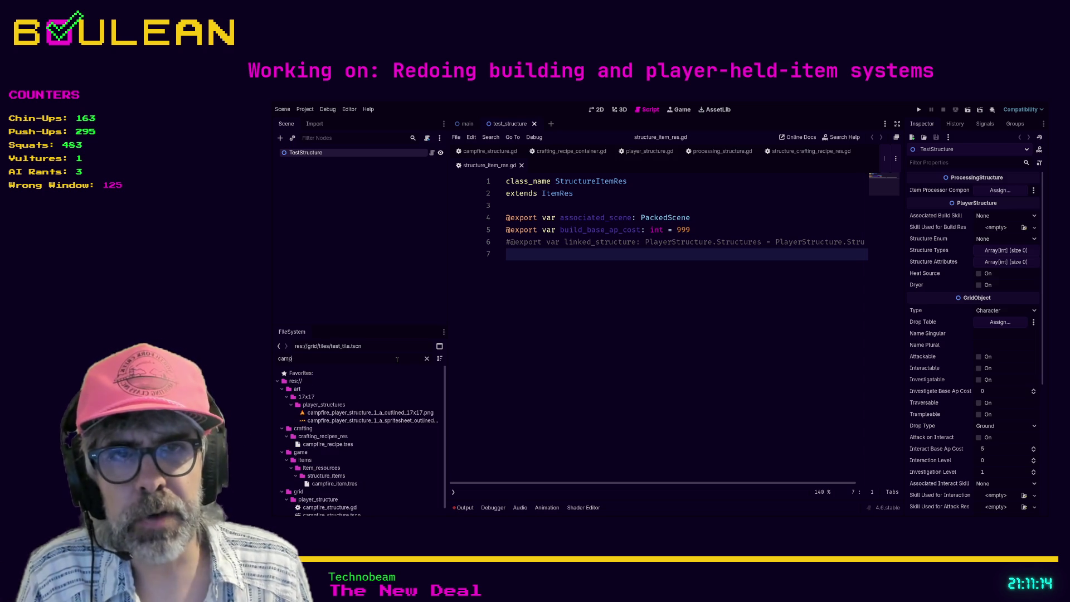
{"action": "scroll", "coordinate": [325, 508], "scroll_direction": "down", "scroll_amount": 1}
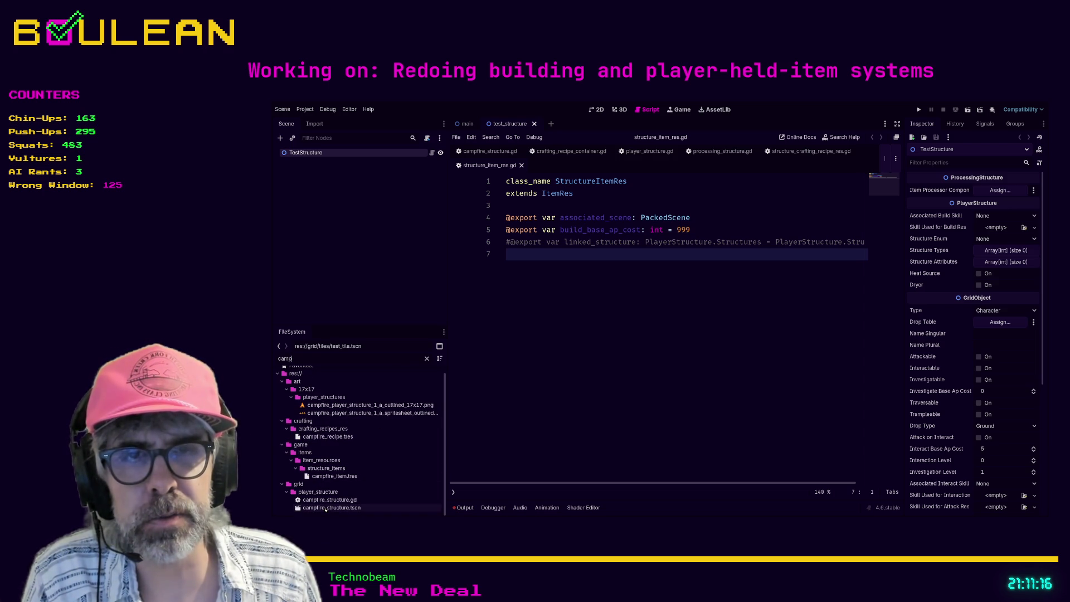
{"action": "left_click", "coordinate": [326, 508]}
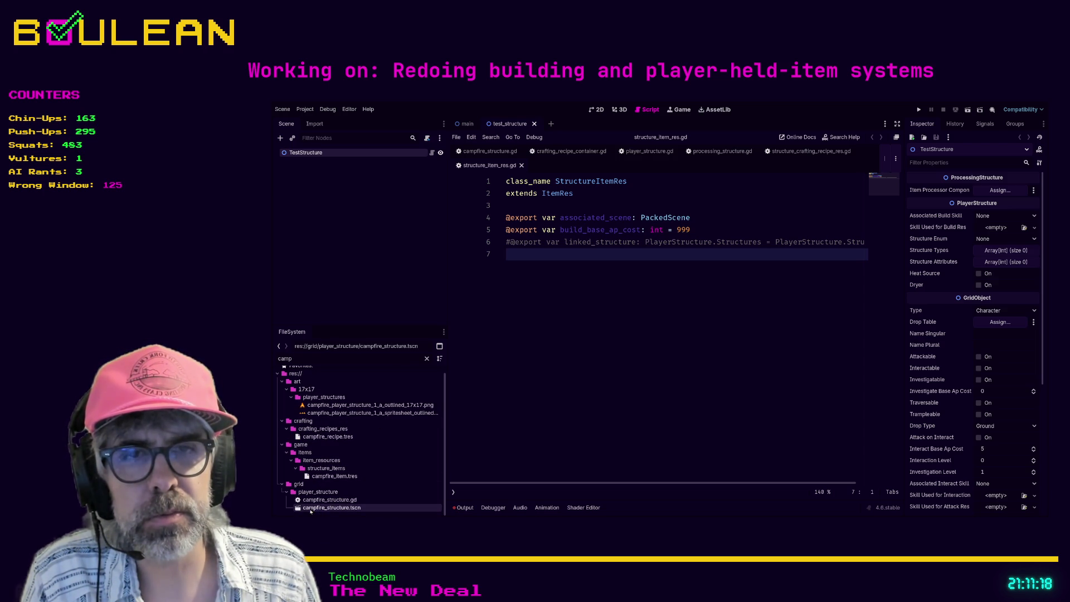
{"action": "double_click", "coordinate": [314, 500]}
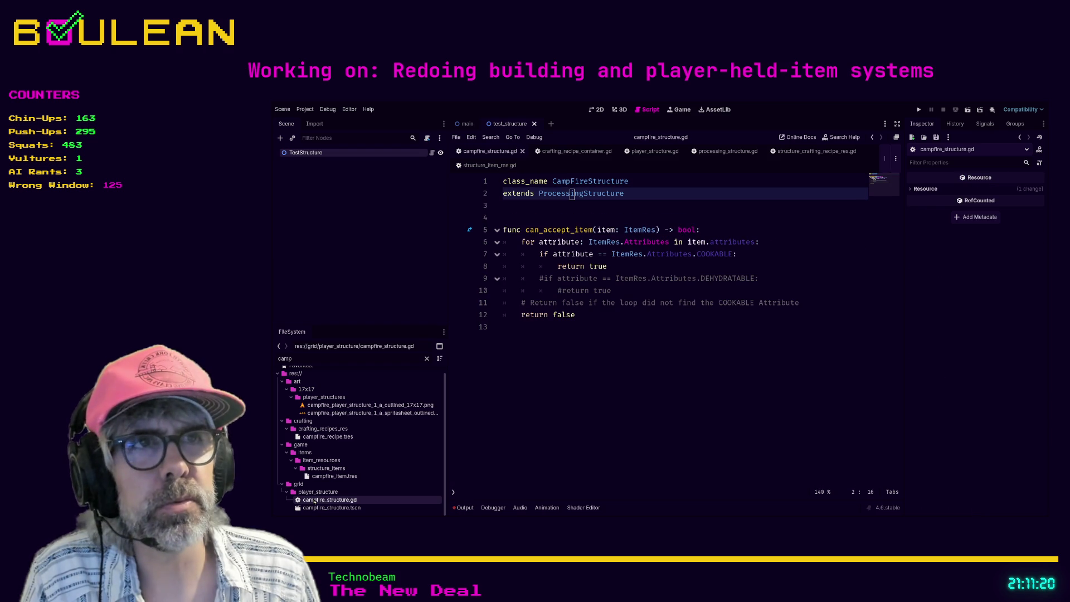
{"action": "left_click", "coordinate": [312, 508]}
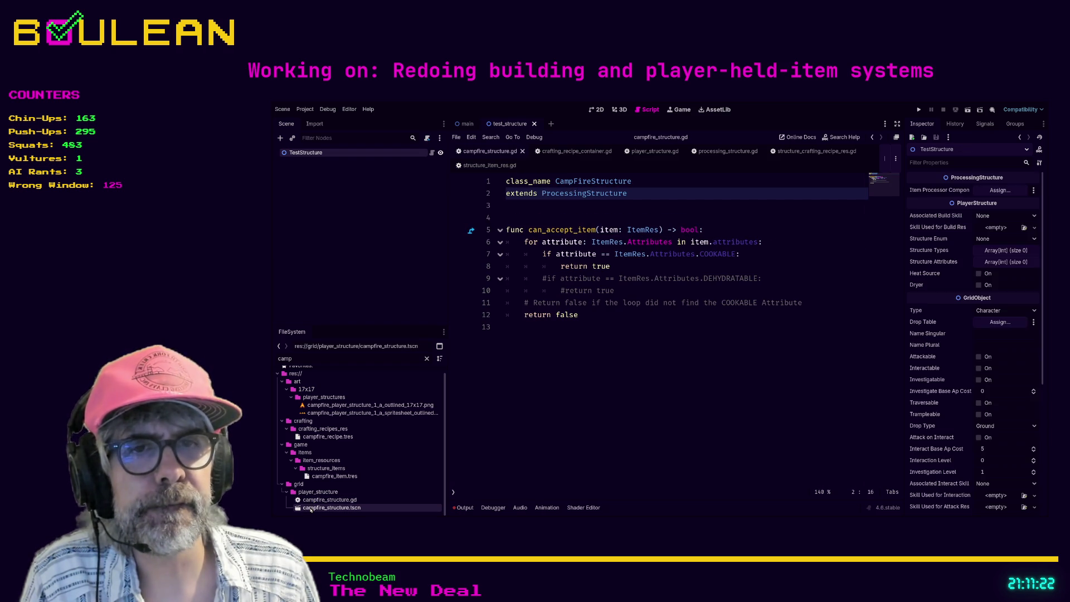